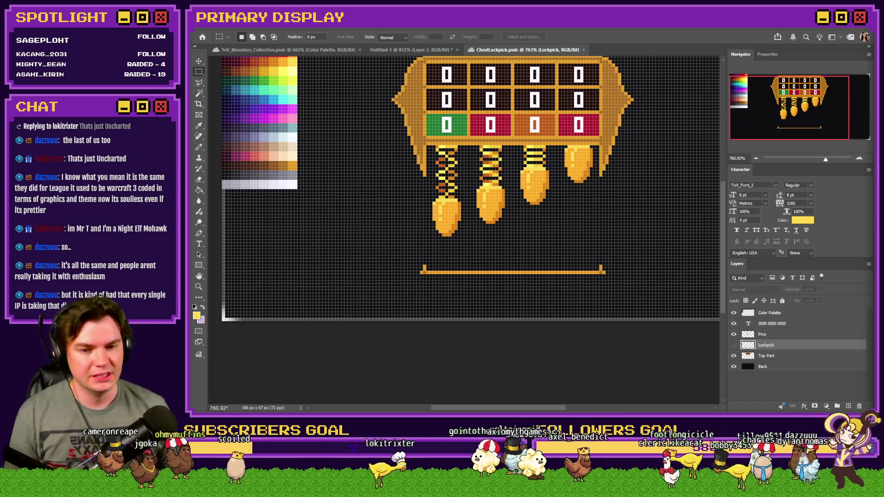
Switch to the Pencil tool for single-pixel drawing on the chest-lock artwork
scroll(645, 288, "up", 2)
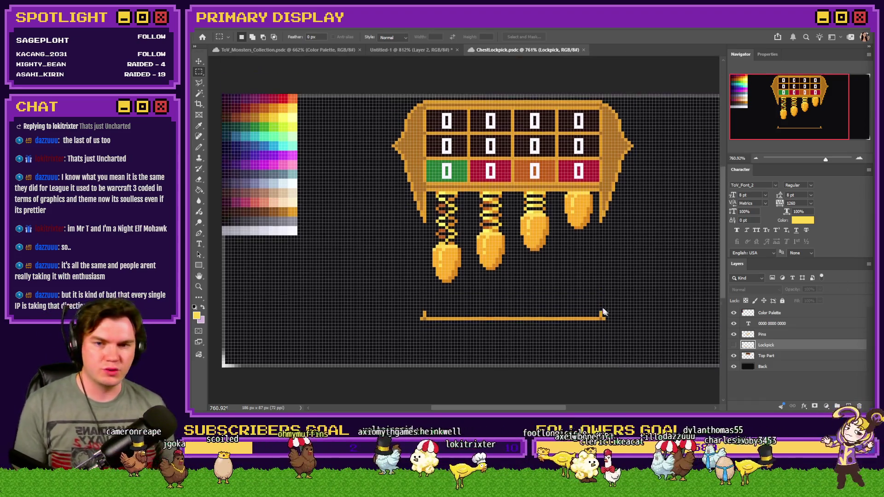
left_click(199, 147)
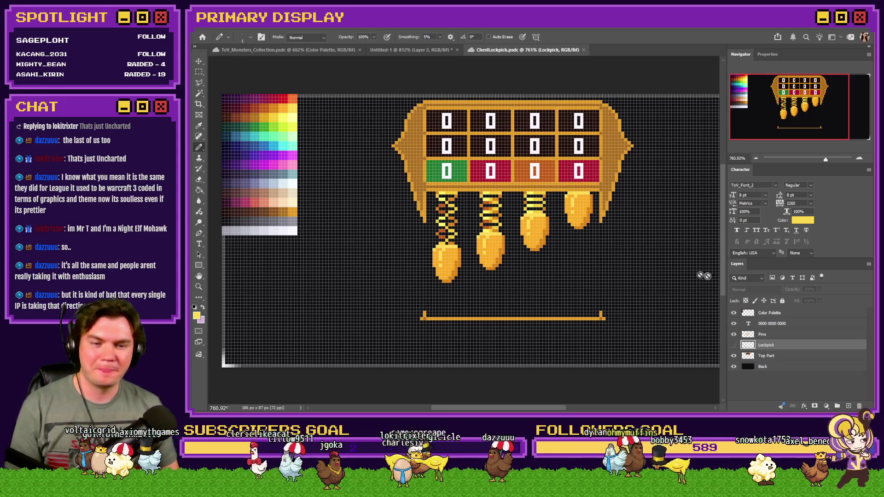
Make Top Part the active layer and sample the bottom bar's orange as paint colour
left_click(773, 337)
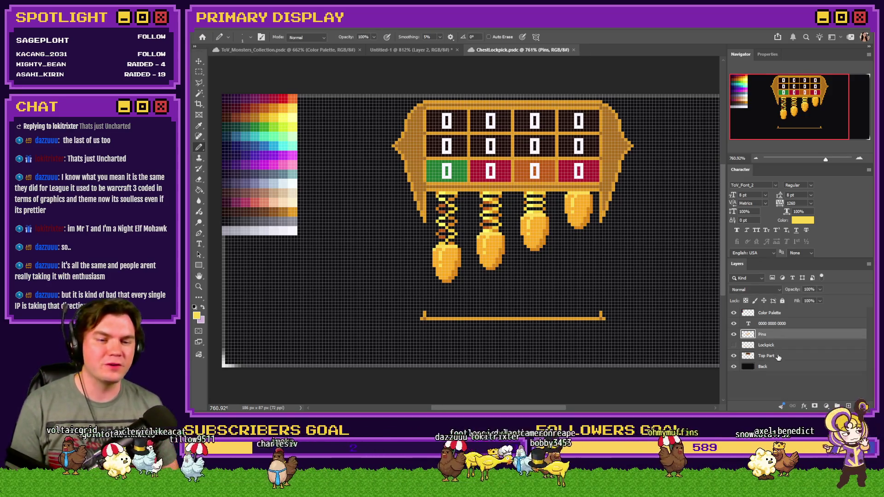
left_click(767, 357)
scroll(457, 306, "down", 2)
scroll(457, 305, "up", 3)
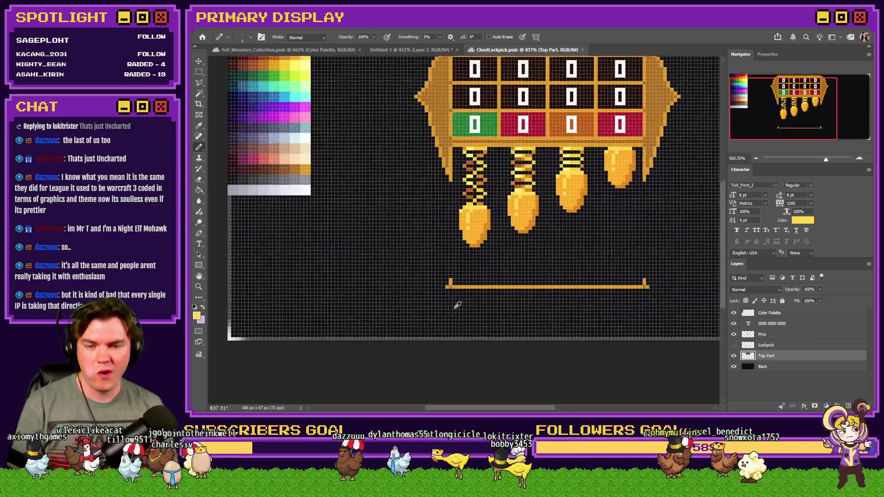
scroll(457, 305, "up", 2)
left_click(451, 281, "alt")
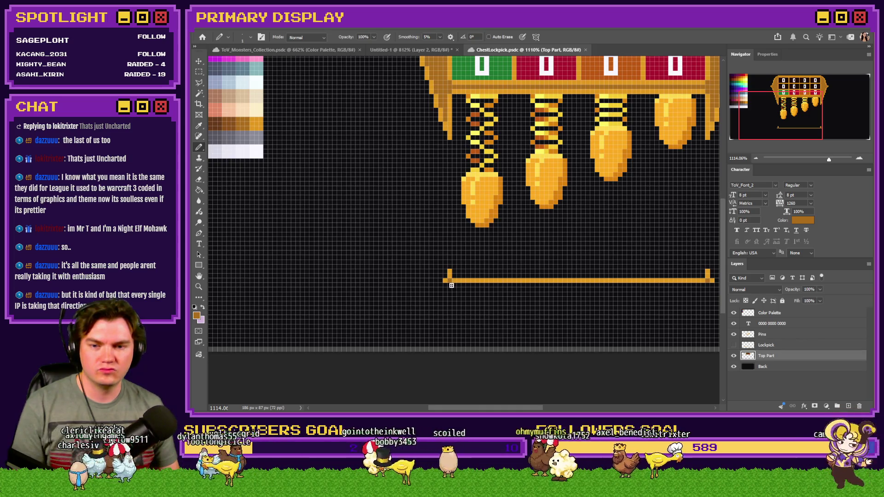
scroll(389, 309, "up", 3)
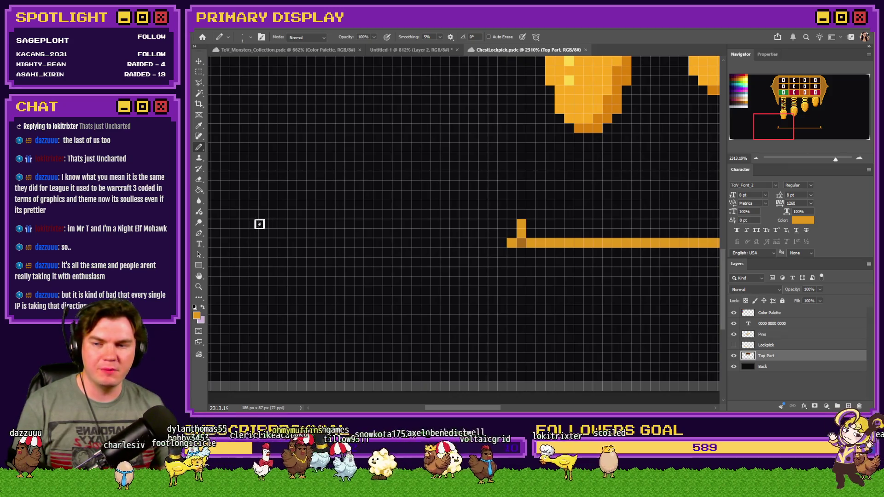
Add an orange pixel atop the short stem, then erase the stem's top pixels
key("s")
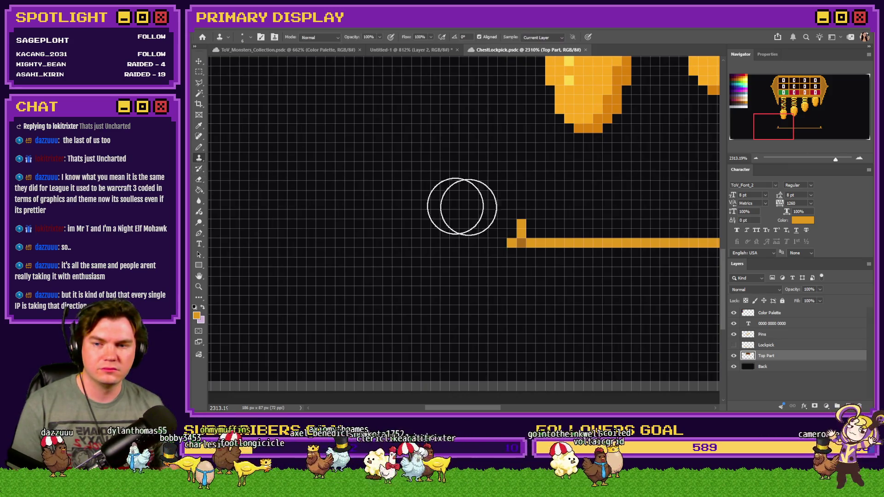
left_click(199, 148)
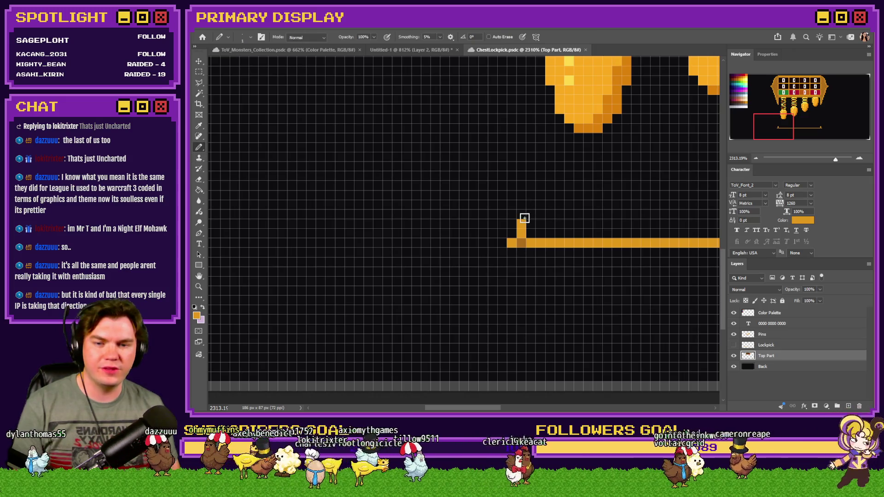
left_click(520, 215)
key("e")
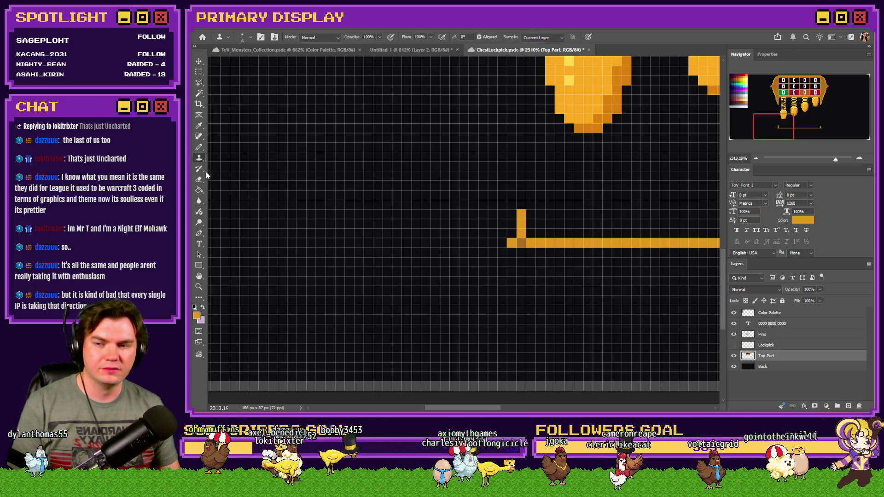
left_click_drag(521, 213, 520, 224)
scroll(300, 179, "down", 3)
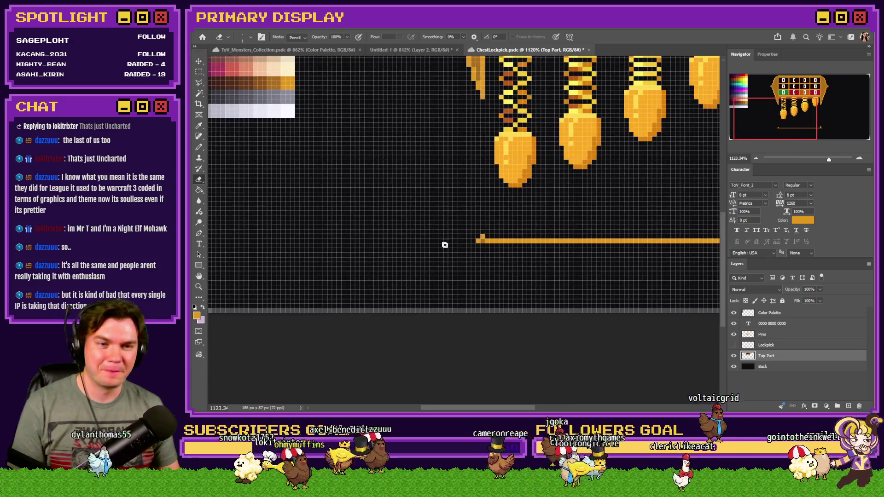
scroll(389, 264, "down", 1)
scroll(389, 264, "right", 3)
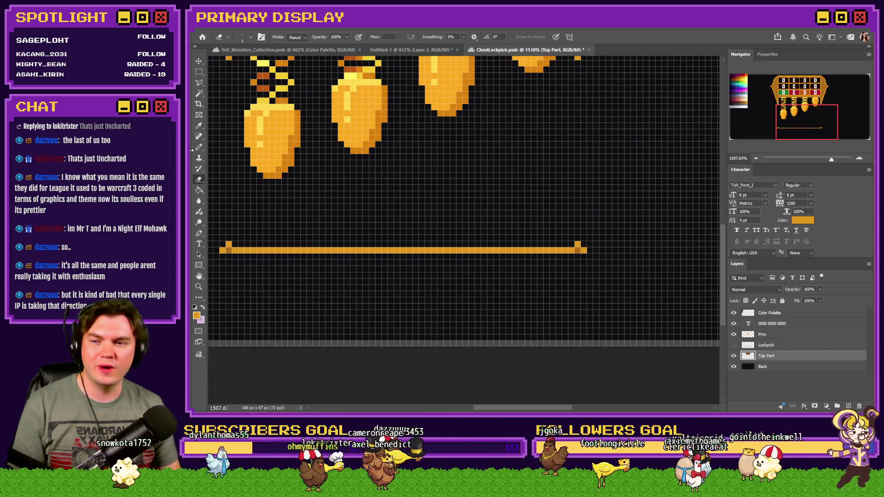
Pencil an orange slope stepping down from the bar's left end
key("b")
scroll(359, 201, "down", 4)
scroll(408, 250, "up", 7)
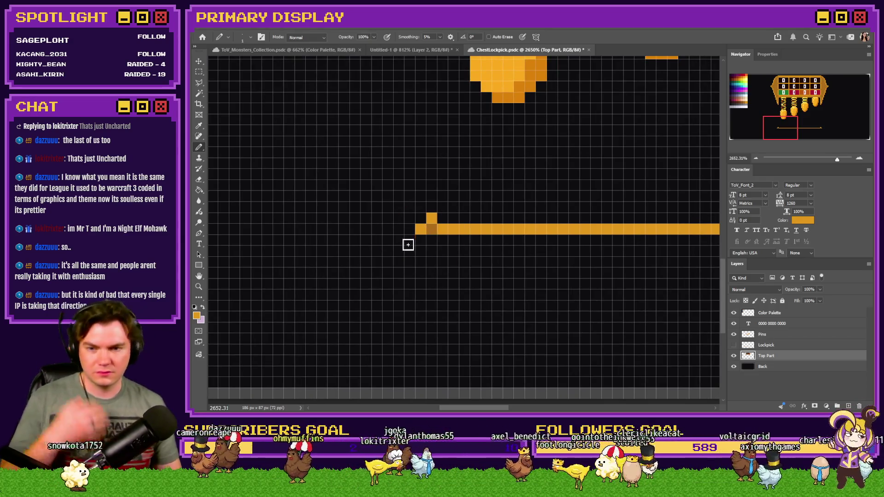
left_click(420, 240)
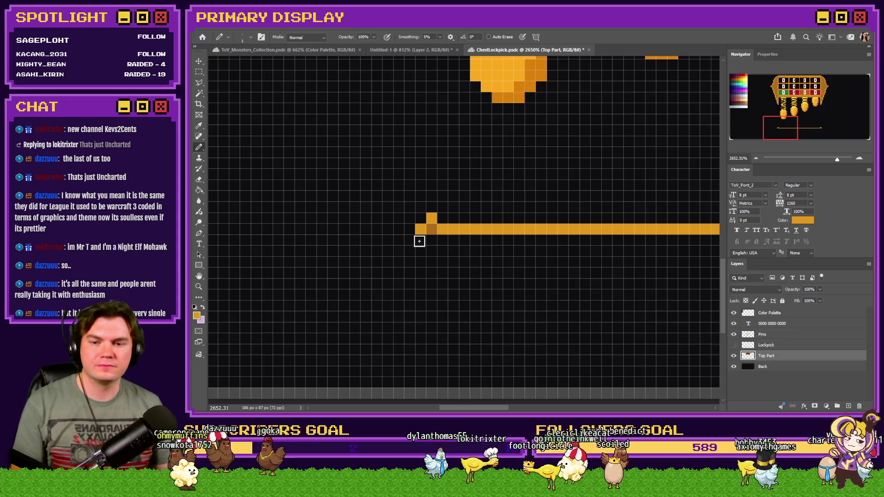
left_click_drag(409, 251, 409, 263)
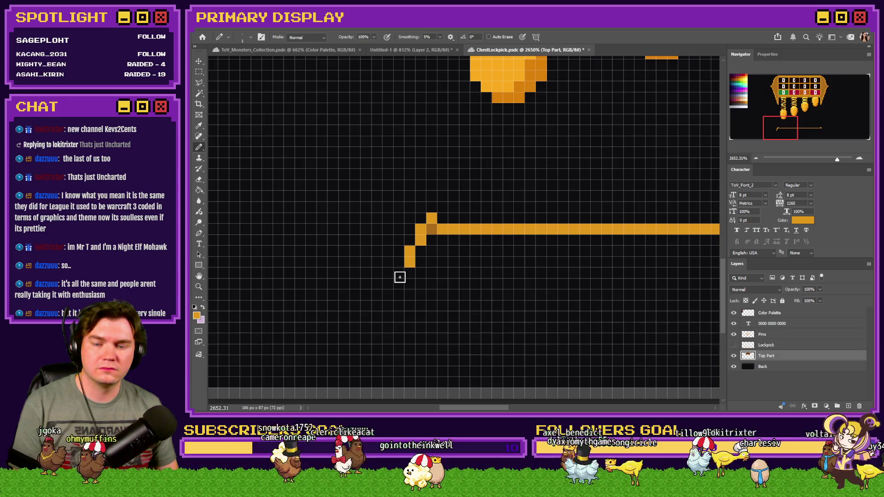
scroll(400, 276, "down", 3)
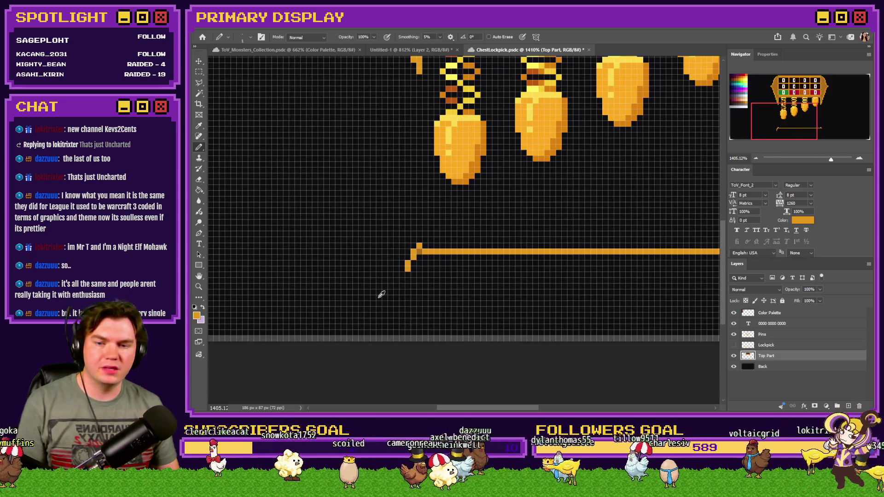
scroll(382, 293, "up", 3)
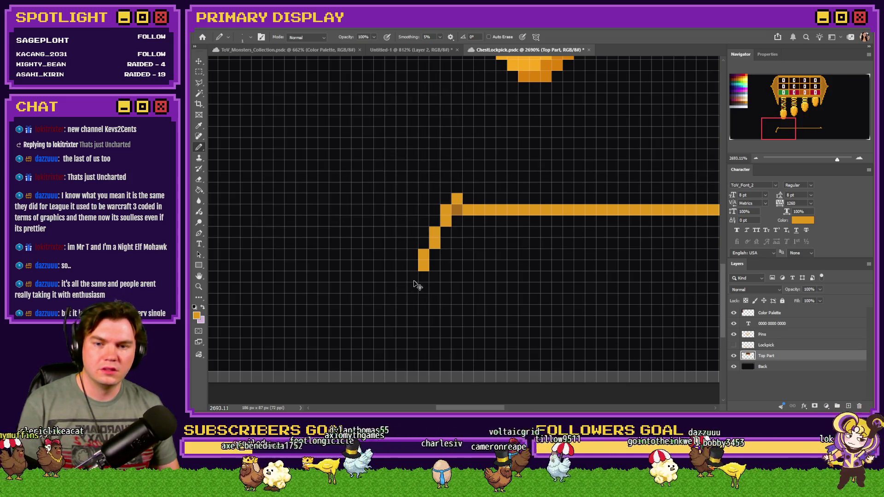
key("ctrl+z")
mouse_move(442, 223)
left_mouse_down()
mouse_move(422, 293)
mouse_move(394, 334)
mouse_move(358, 360)
mouse_move(299, 365)
left_mouse_up()
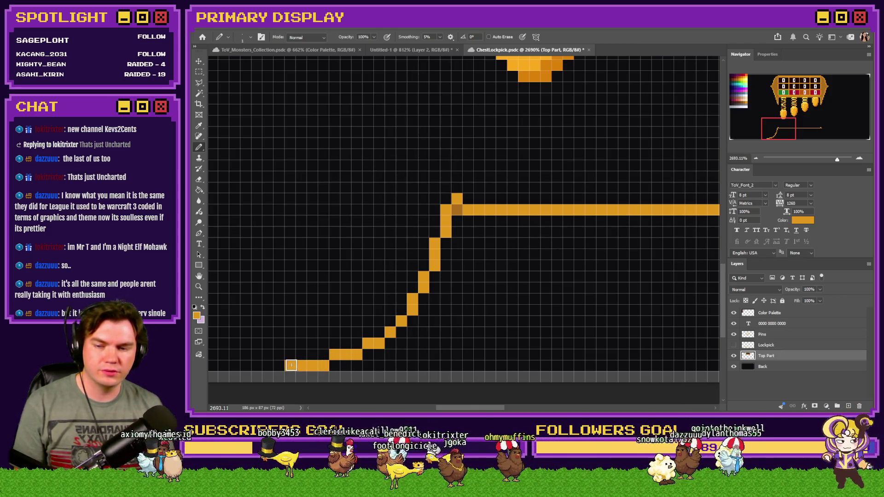
Draw the base's straight orange bottom edge
scroll(299, 366, "down", 8)
scroll(319, 353, "up", 3)
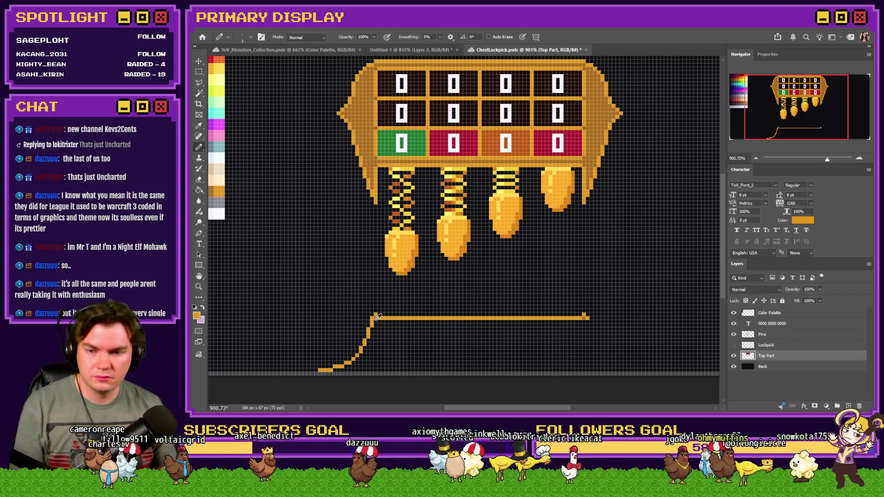
scroll(351, 343, "up", 2)
mouse_move(328, 383)
left_mouse_down()
mouse_move(533, 381)
mouse_move(533, 310)
left_mouse_up()
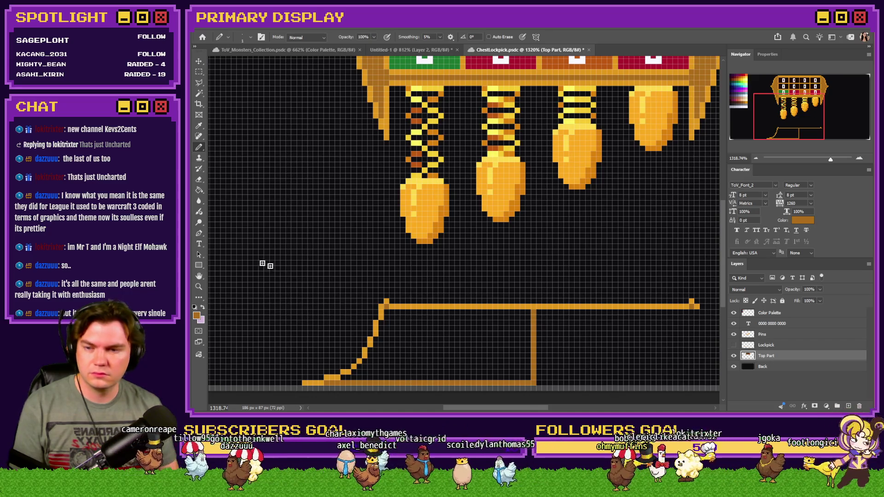
Fill the outlined left half of the base with orange and copy it to a new layer
left_click(199, 189)
left_click(420, 324)
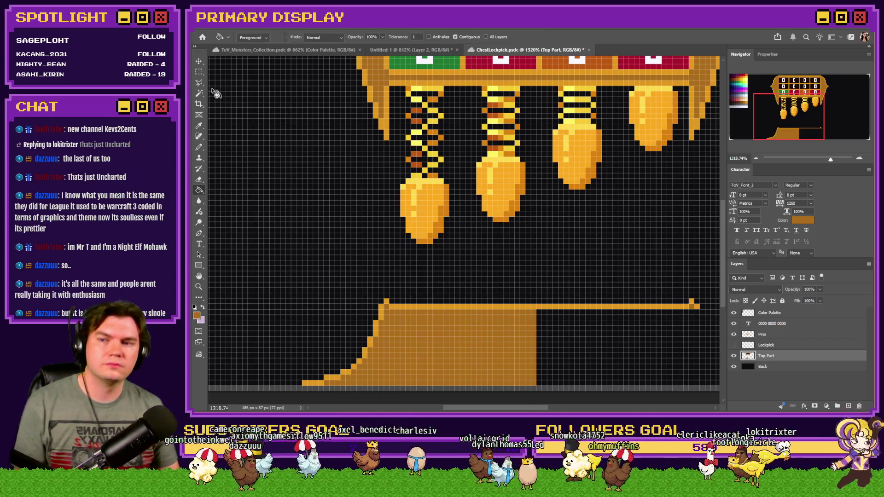
key("m")
mouse_move(536, 284)
left_mouse_down()
mouse_move(397, 354)
mouse_move(296, 385)
left_mouse_up()
key("ctrl+j")
left_click_drag(394, 351, 388, 340)
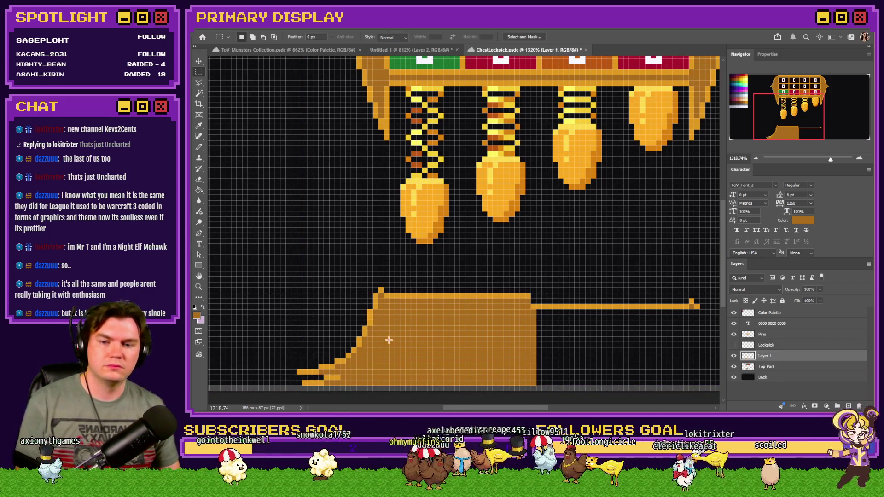
Flip the copy horizontally, place it on the right, merge into Top Part, and pencil over the seam
right_click(389, 340)
left_click(416, 384)
right_click(441, 356)
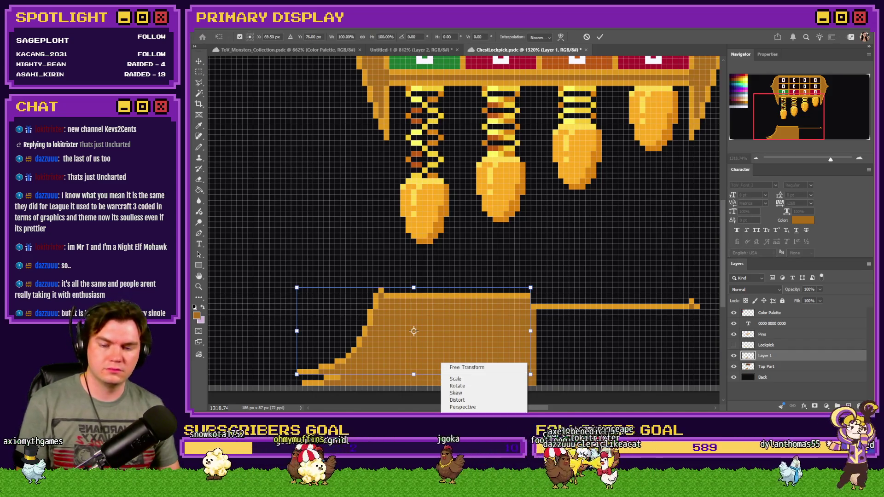
left_click(460, 462)
key("Return")
left_click_drag(297, 168, 580, 296)
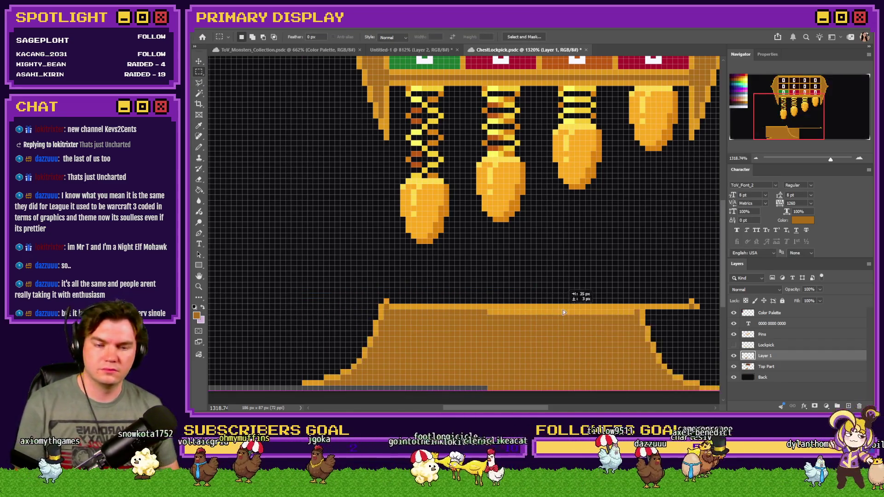
key("m")
key("ctrl+Right")
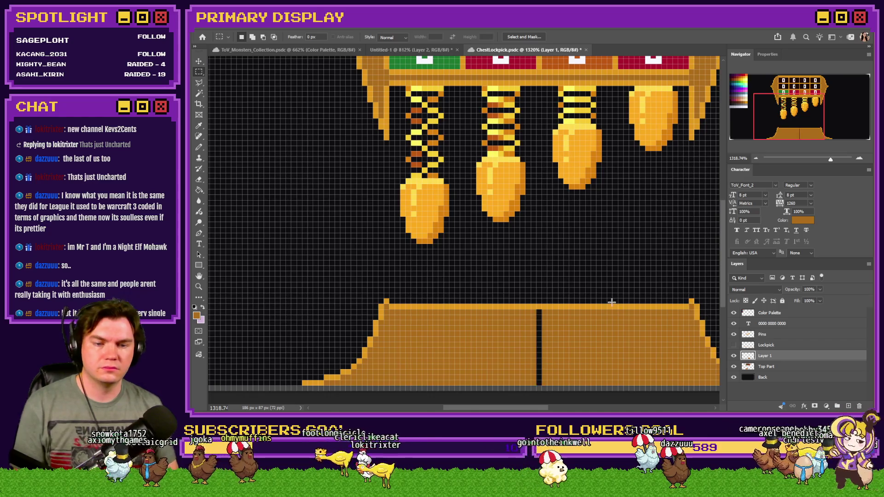
key("ctrl+e")
left_click(199, 147)
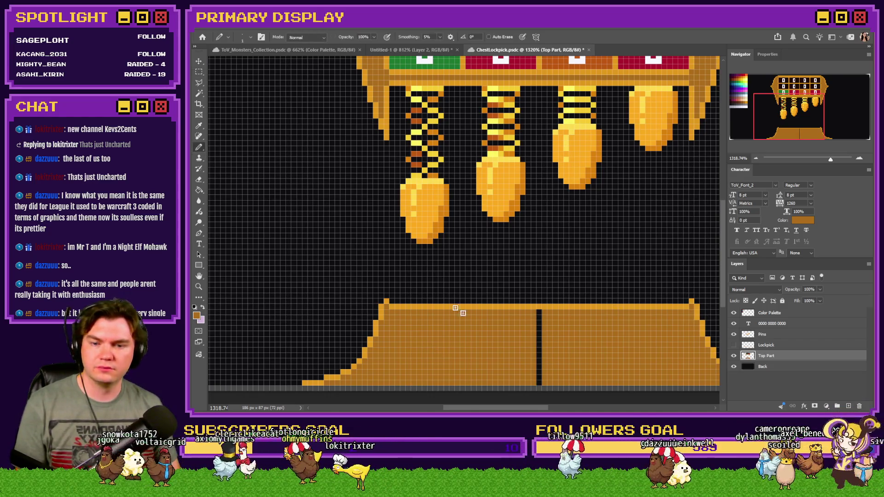
left_click_drag(539, 312, 540, 386)
scroll(391, 335, "down", 6)
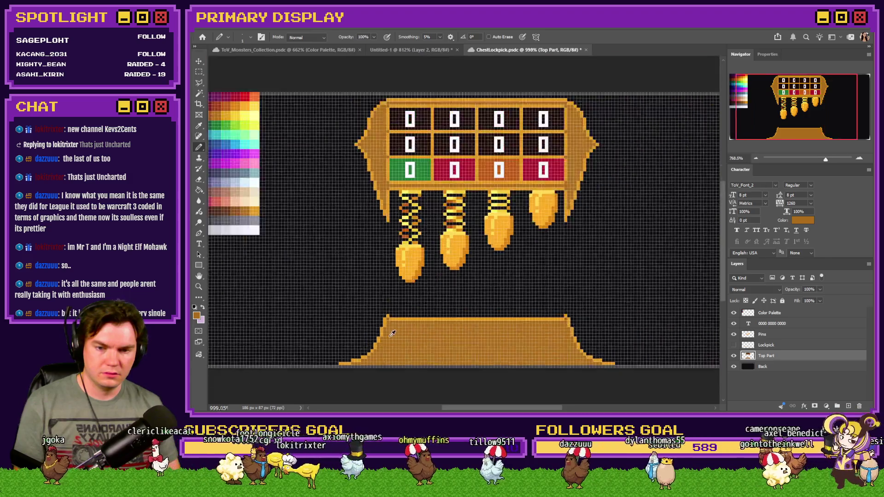
scroll(394, 333, "up", 3)
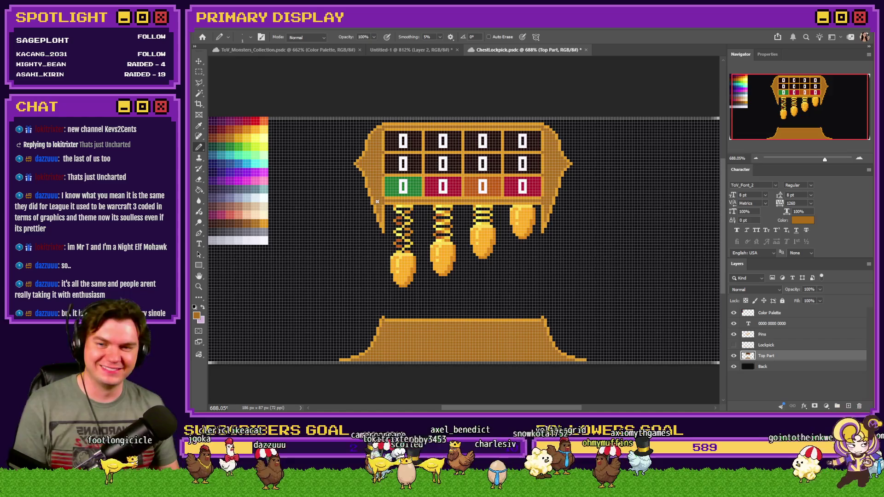
scroll(357, 158, "up", 3)
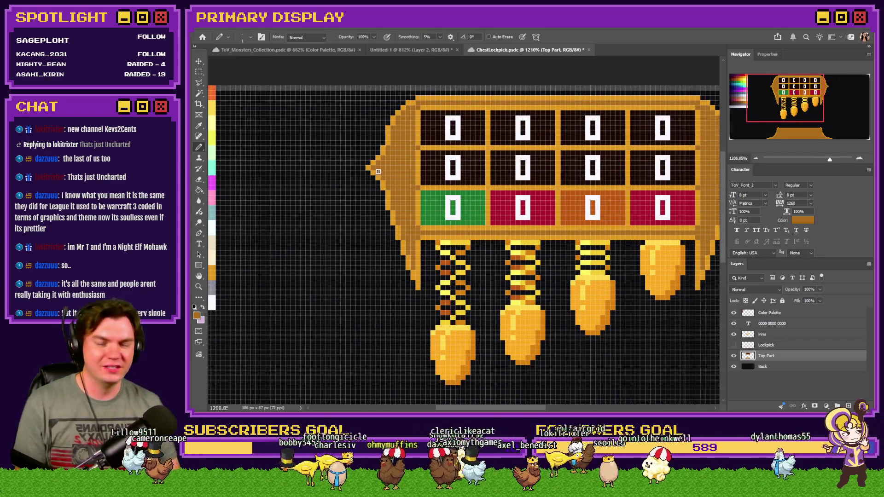
scroll(380, 172, "down", 2)
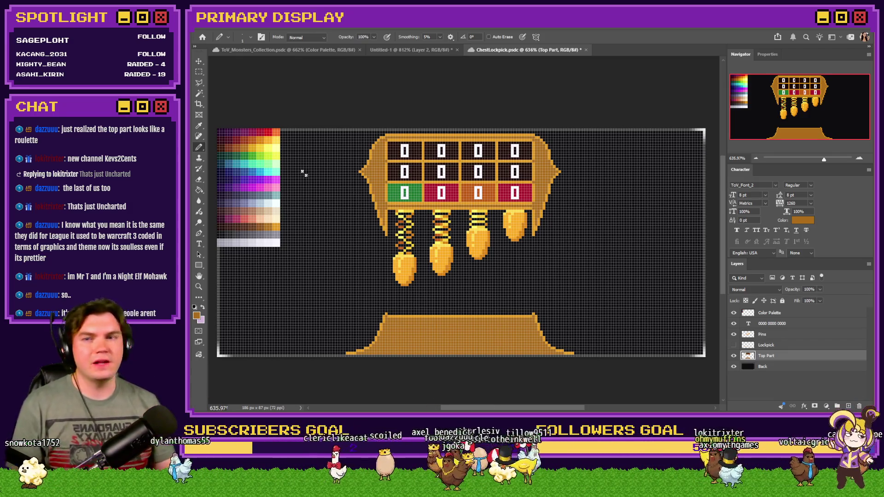
Copy the gold base to a new layer, flip it vertically, and move it behind the tumbler box
left_click(199, 72)
left_click_drag(613, 299, 330, 358)
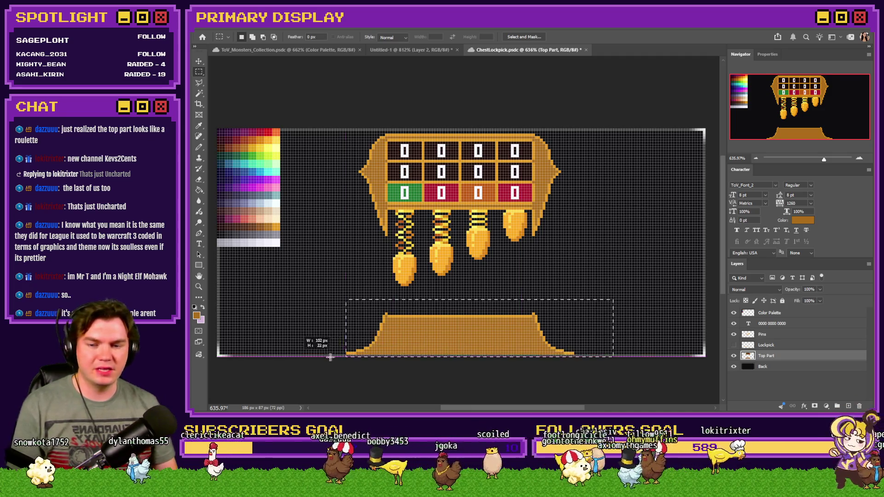
key("ctrl+v")
right_click(438, 338)
left_click(483, 338)
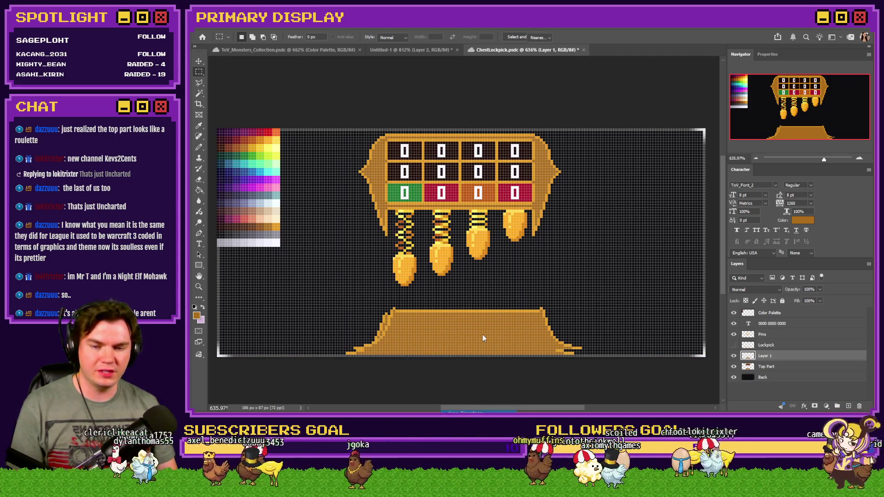
key("ctrl+t")
right_click(483, 339)
left_click(512, 488)
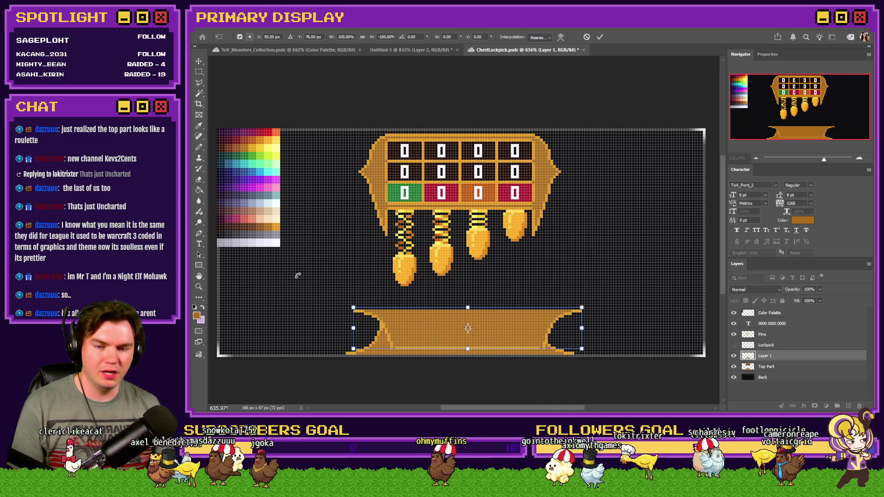
left_click(199, 71)
left_click_drag(772, 361, 772, 372)
mouse_move(546, 318)
left_mouse_down()
mouse_move(546, 137)
mouse_move(484, 142)
mouse_move(521, 149)
left_mouse_up()
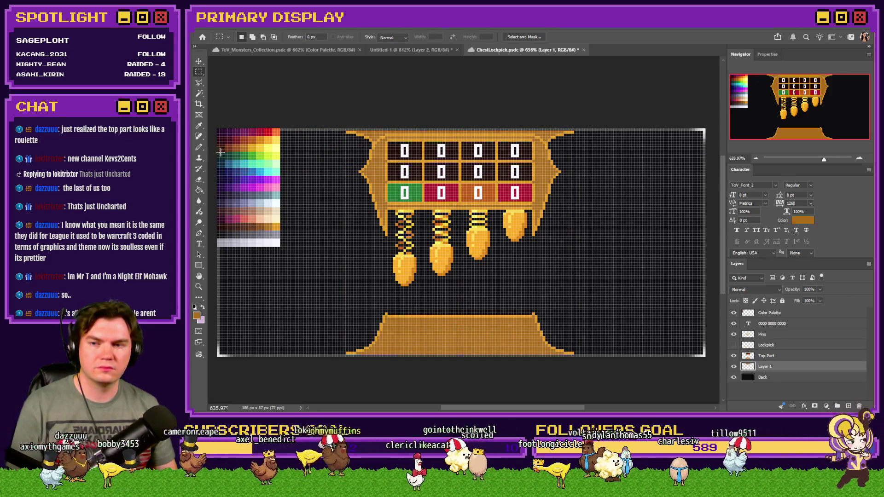
With the Pencil active, merge the Top Part layer down into the flipped base layer (Layer 1)
left_click(199, 149)
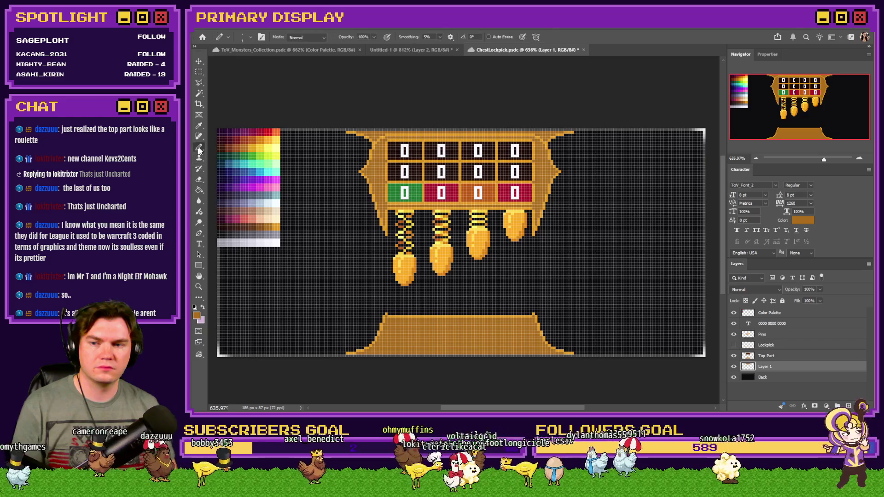
scroll(376, 143, "up", 5)
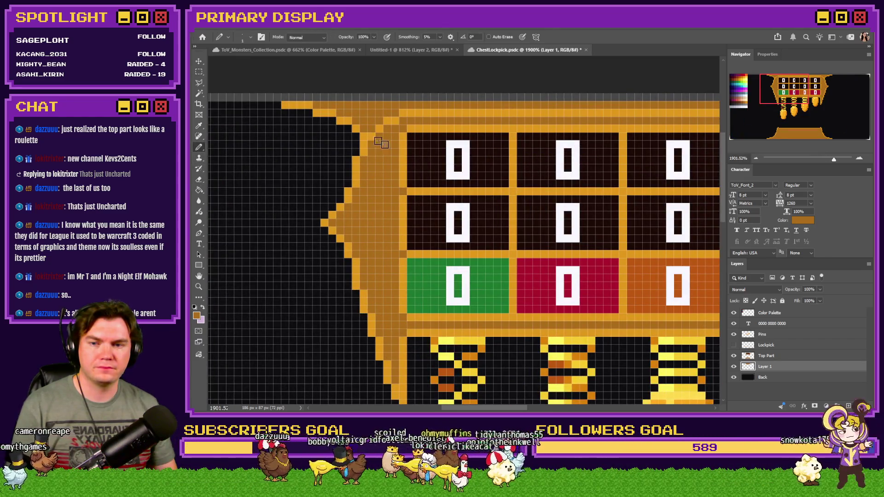
left_click(787, 356)
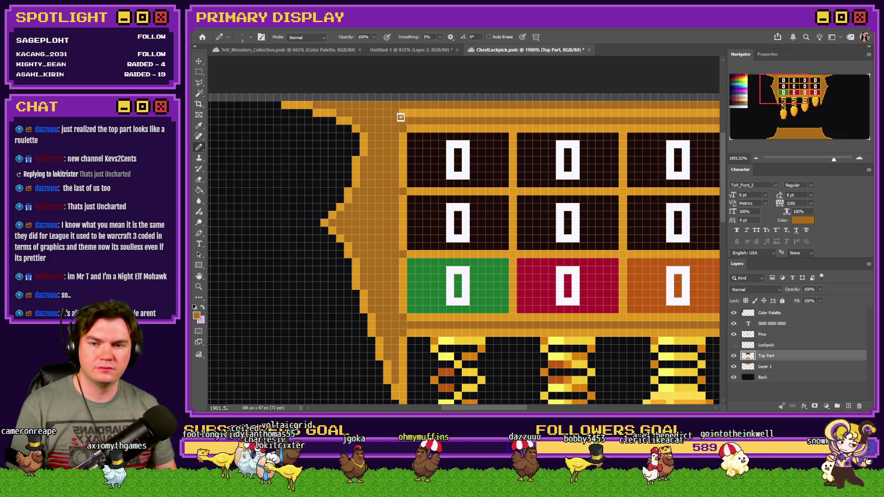
scroll(323, 145, "down", 5)
scroll(441, 128, "up", 2)
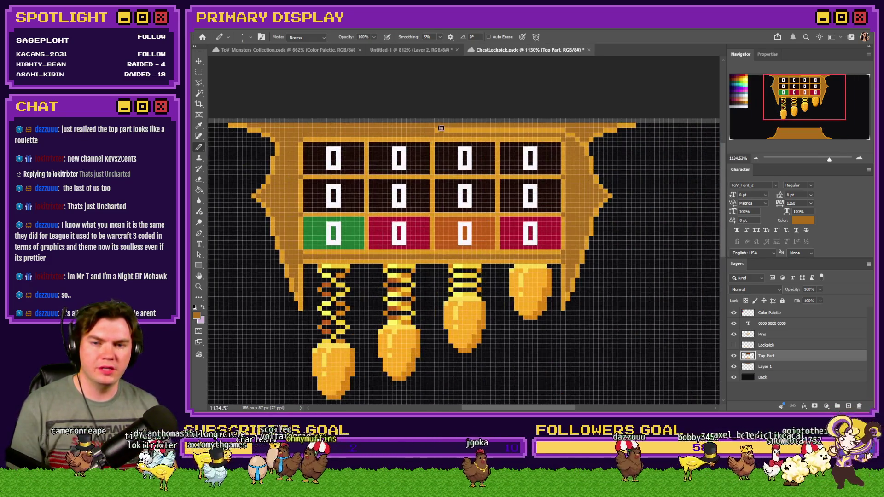
scroll(572, 133, "up", 4)
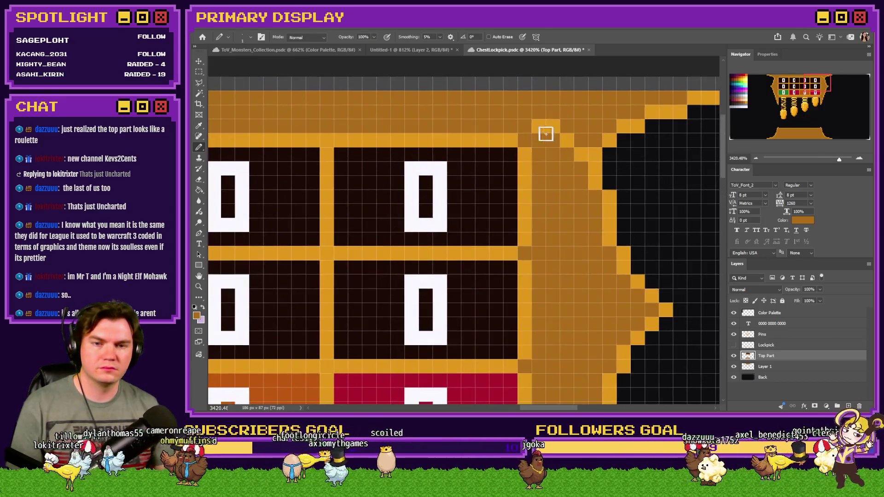
scroll(583, 166, "down", 6)
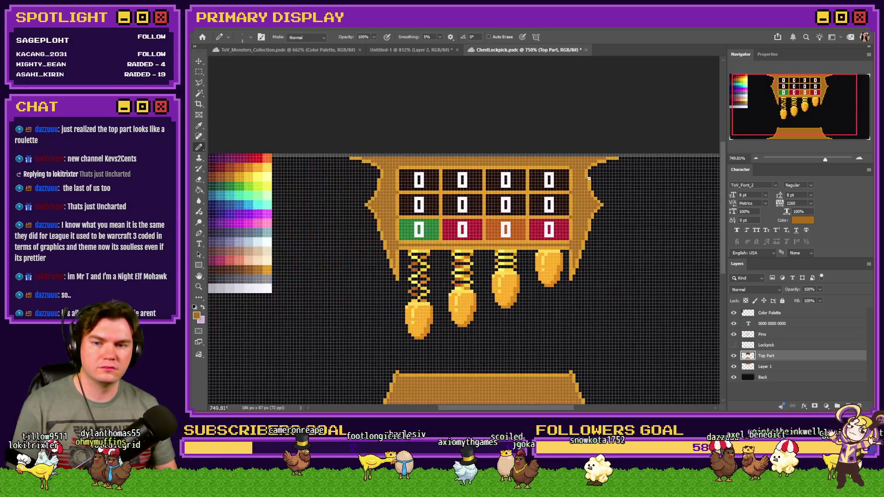
scroll(440, 193, "down", 3)
key("ctrl+e")
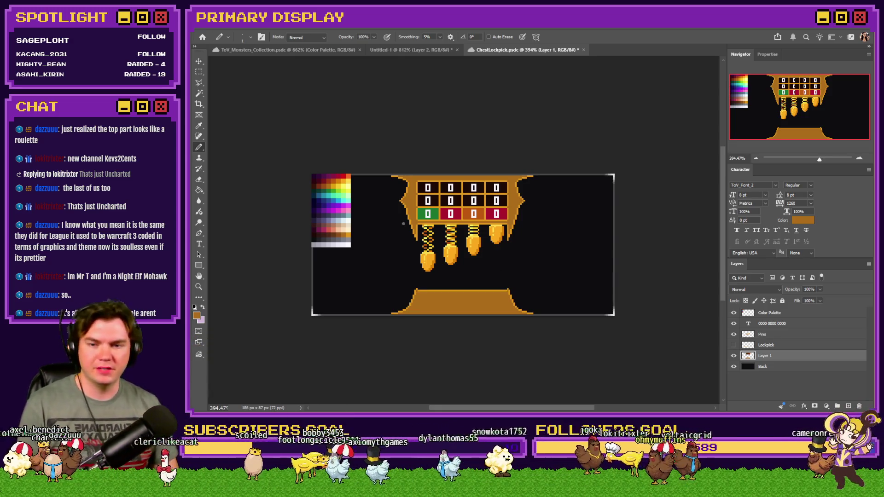
Sample a brown from the palette and pencil a diagonal along the top-left flare's inner curve
scroll(403, 207, "up", 5)
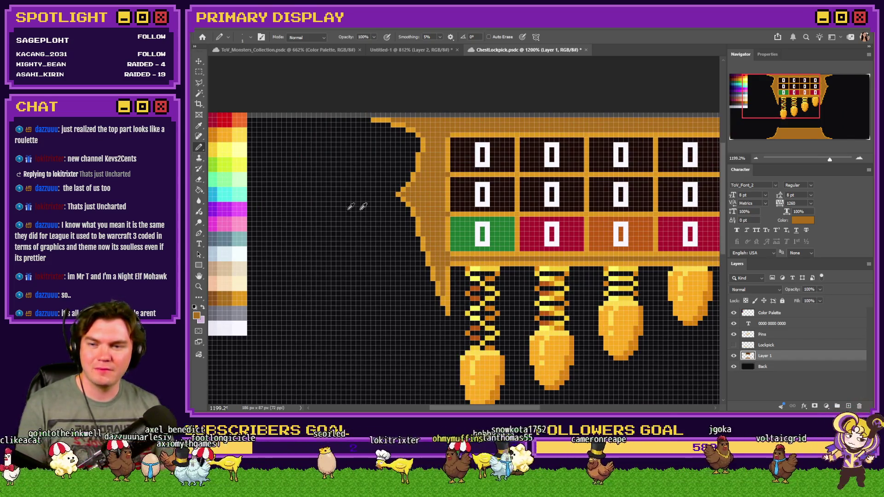
scroll(364, 207, "down", 1)
mouse_move(265, 168)
left_mouse_down()
mouse_move(271, 162)
mouse_move(259, 169)
left_mouse_up()
scroll(417, 200, "up", 3)
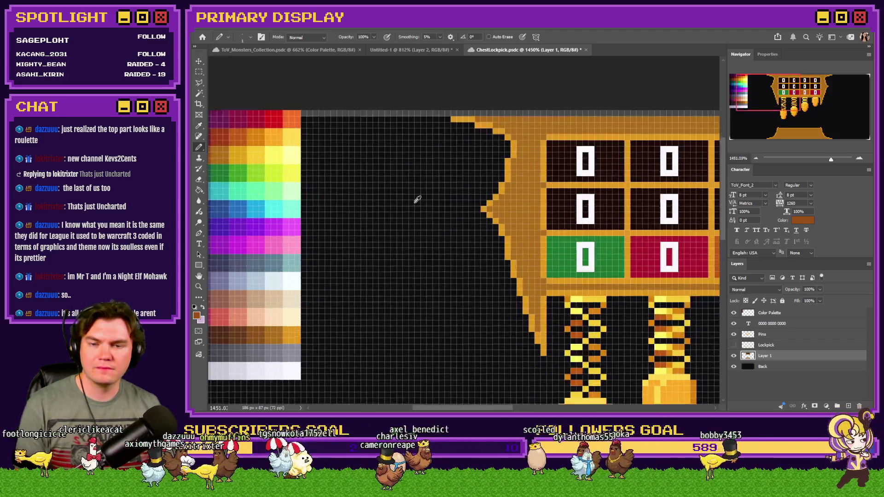
scroll(418, 199, "up", 2)
left_click_drag(526, 195, 508, 159)
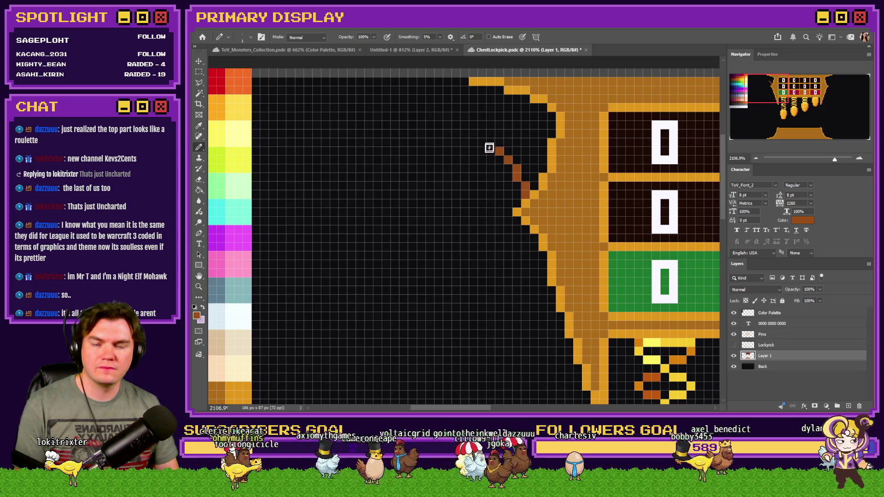
key("ctrl+z")
key("ctrl+z")
key("ctrl+z")
left_click(526, 178)
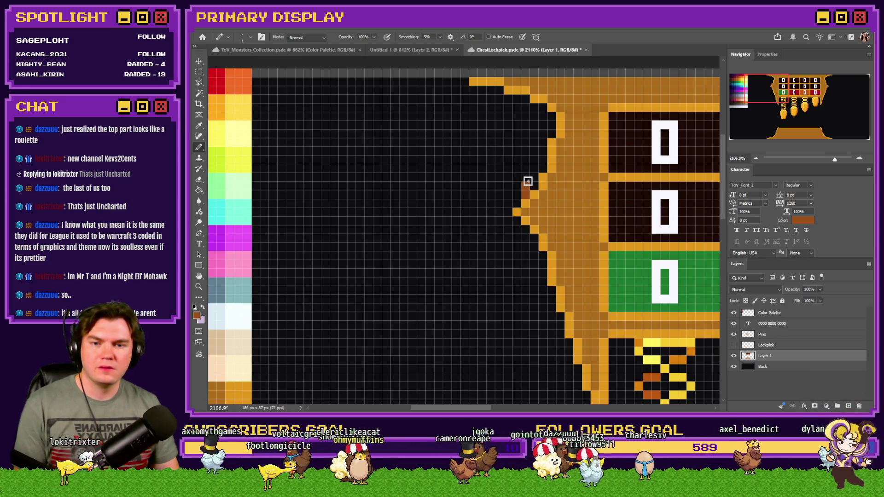
mouse_move(518, 171)
left_mouse_down()
mouse_move(494, 125)
mouse_move(456, 101)
mouse_move(357, 82)
left_mouse_up()
Extend the brown outline along the top row and bucket-fill the enclosed area brown
scroll(507, 134, "down", 3)
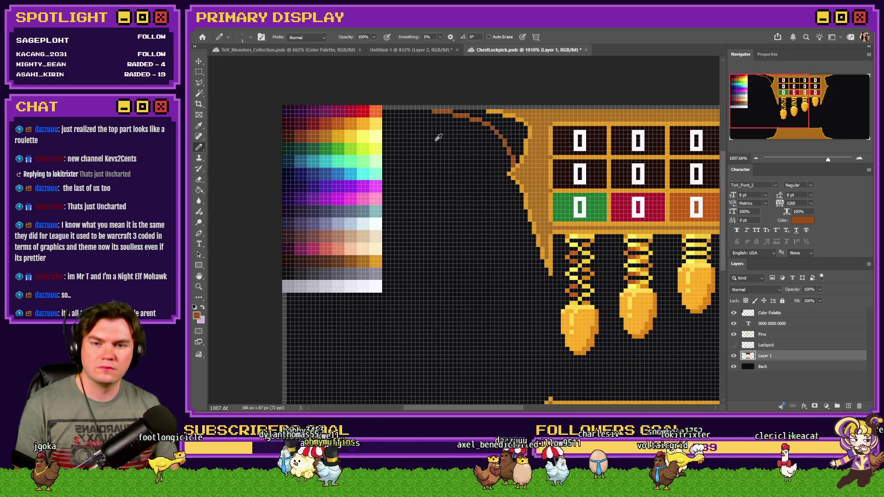
scroll(440, 138, "up", 1)
scroll(391, 115, "up", 1)
scroll(365, 103, "up", 1)
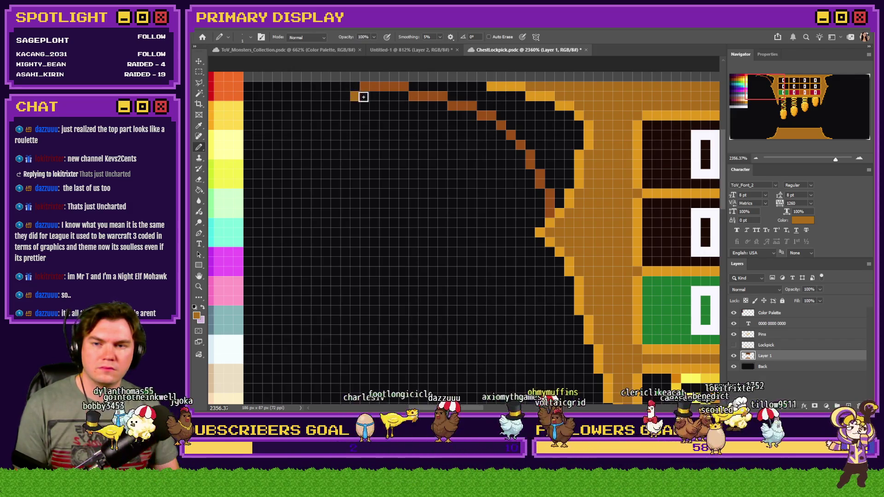
mouse_move(358, 89)
left_mouse_down()
mouse_move(492, 124)
mouse_move(524, 165)
mouse_move(541, 214)
left_mouse_up()
left_click(383, 85, "alt")
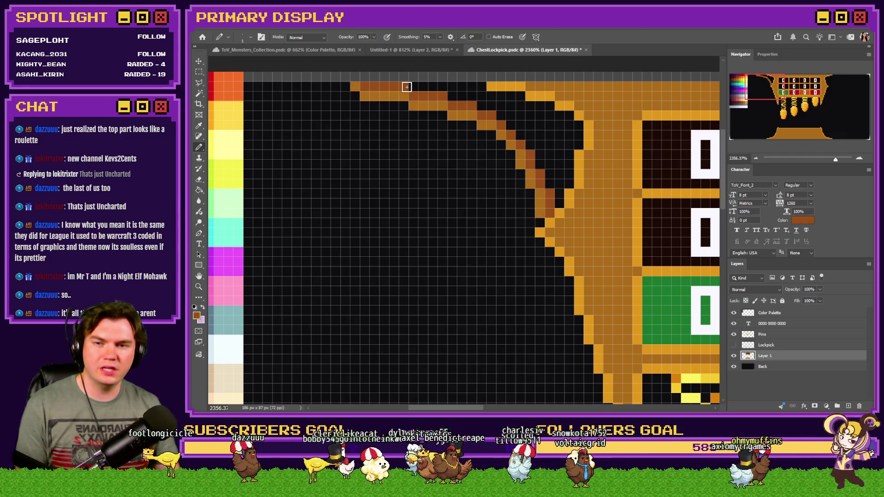
mouse_move(407, 85)
left_mouse_down()
mouse_move(474, 88)
mouse_move(440, 105)
left_mouse_up()
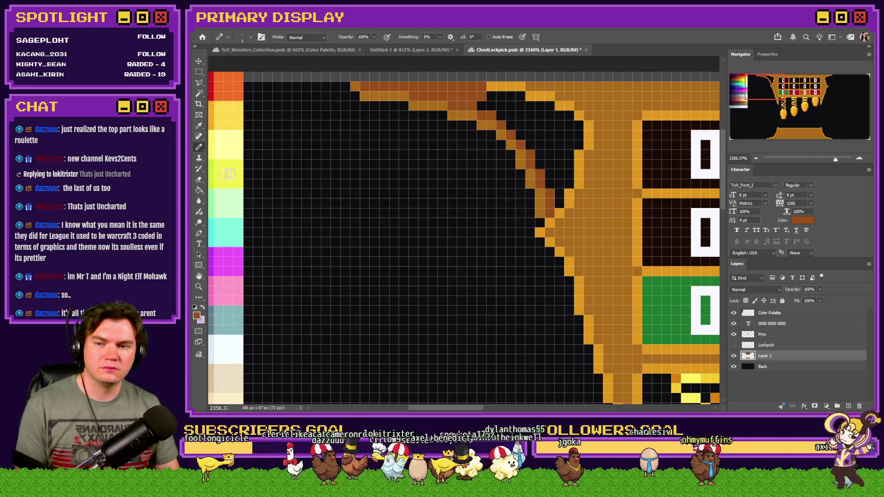
left_click(197, 180)
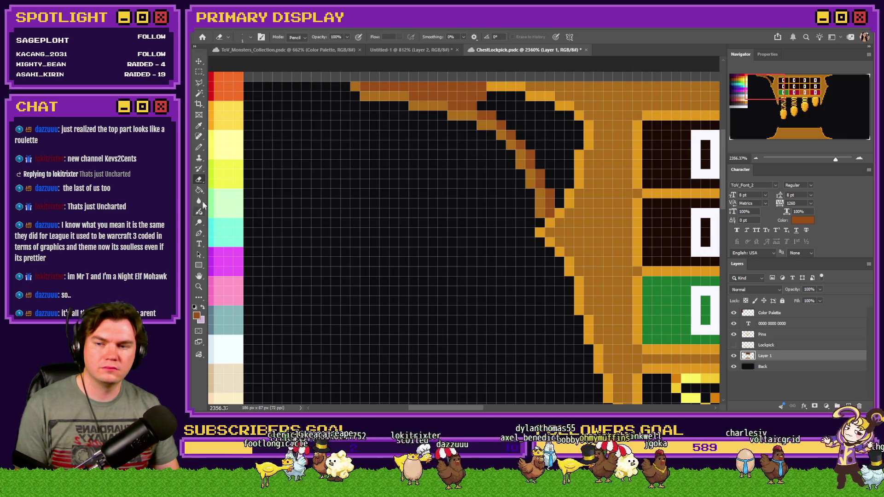
key("g")
left_click(537, 137)
Copy the left corner's brown shading to a new layer and flip it horizontally
key("m")
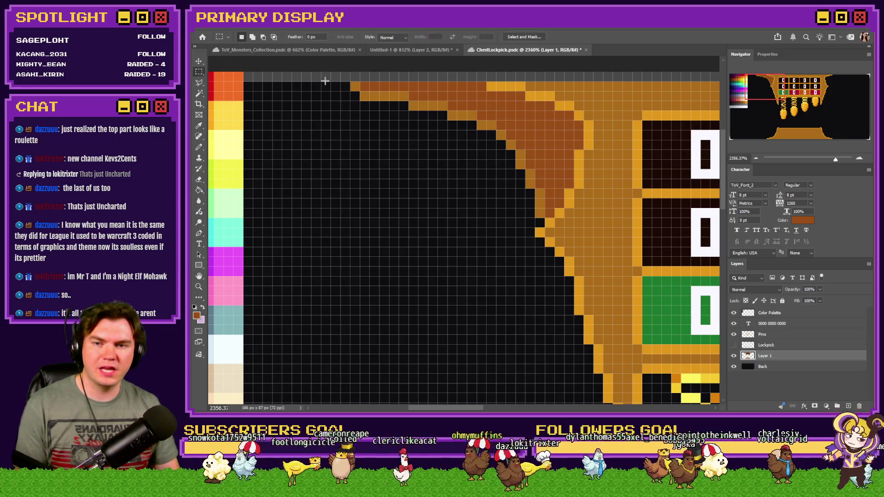
scroll(349, 145, "down", 5)
scroll(357, 152, "up", 3)
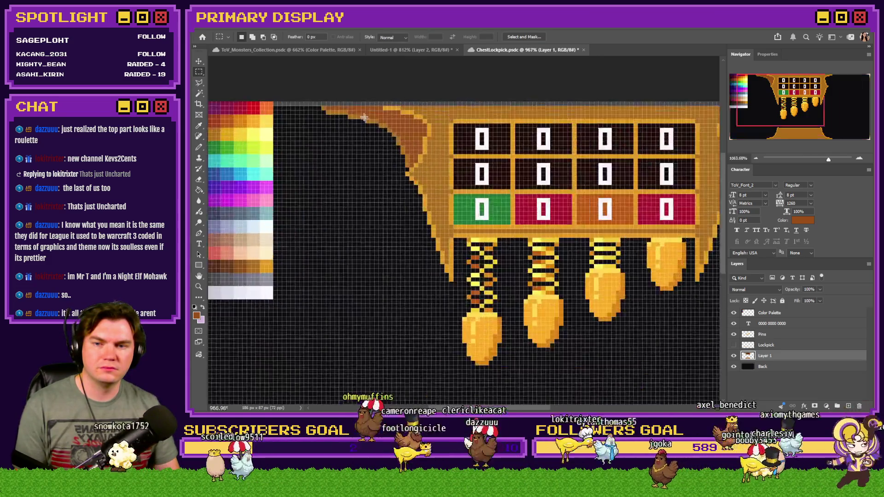
scroll(324, 104, "up", 2)
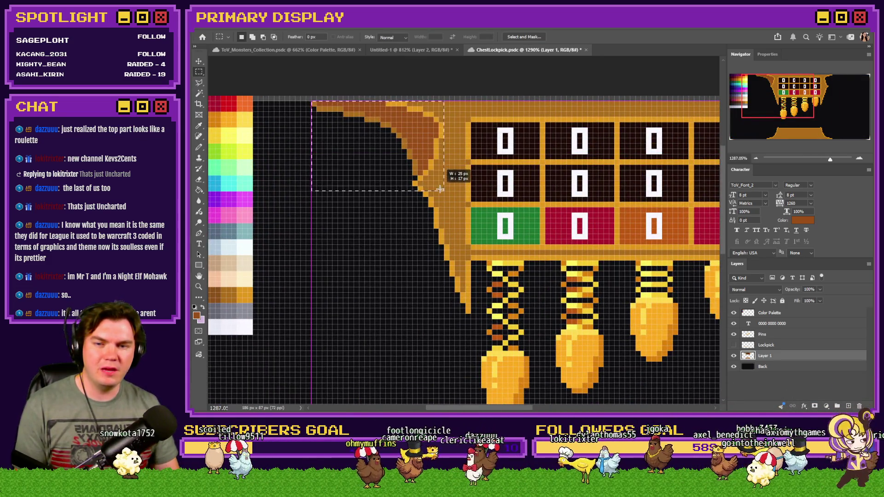
key("ctrl+shift+alt+n")
right_click(416, 162)
key("ctrl+t")
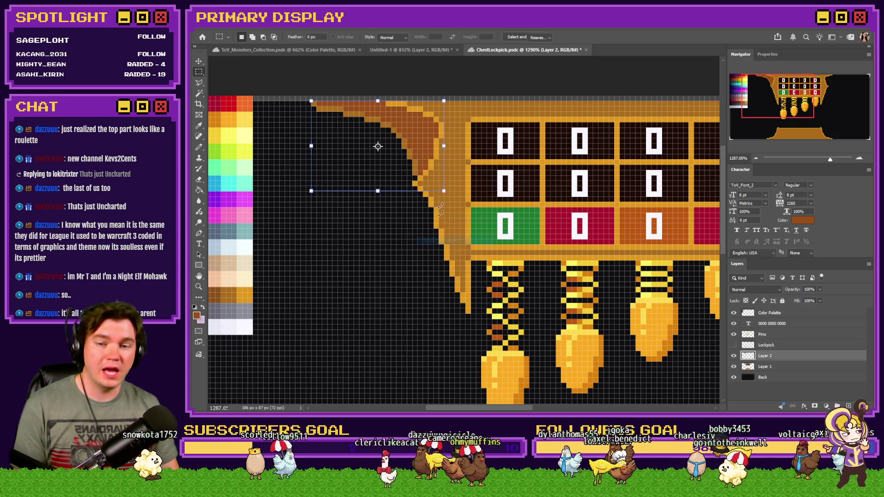
right_click(426, 171)
left_click(450, 347)
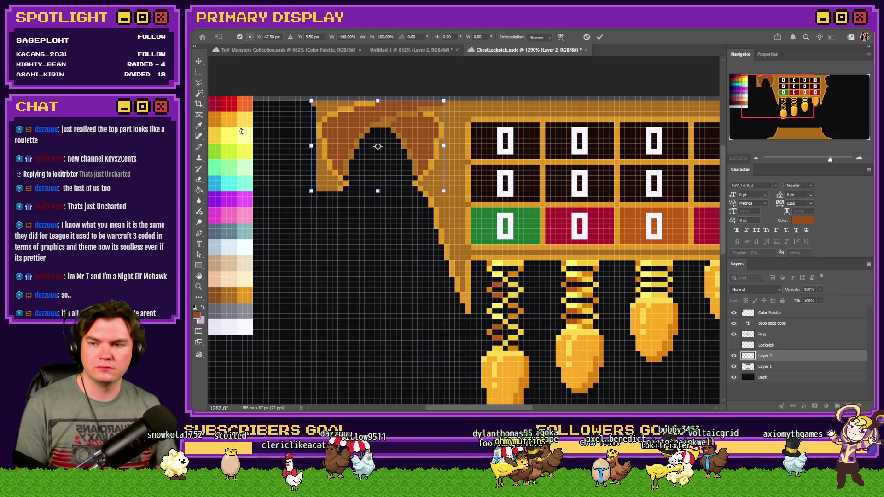
left_click(201, 74)
Move the mirrored shading onto the right flare and merge it into Layer 1
scroll(368, 194, "down", 3)
left_click_drag(299, 196, 607, 197)
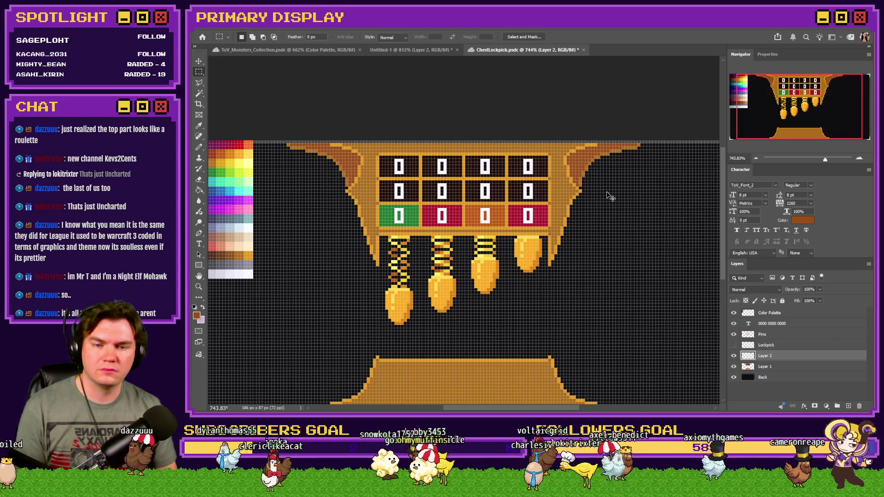
key("ctrl+e")
Pencil brown vertical lines down both sides of the pins toward the base
scroll(526, 233, "down", 3)
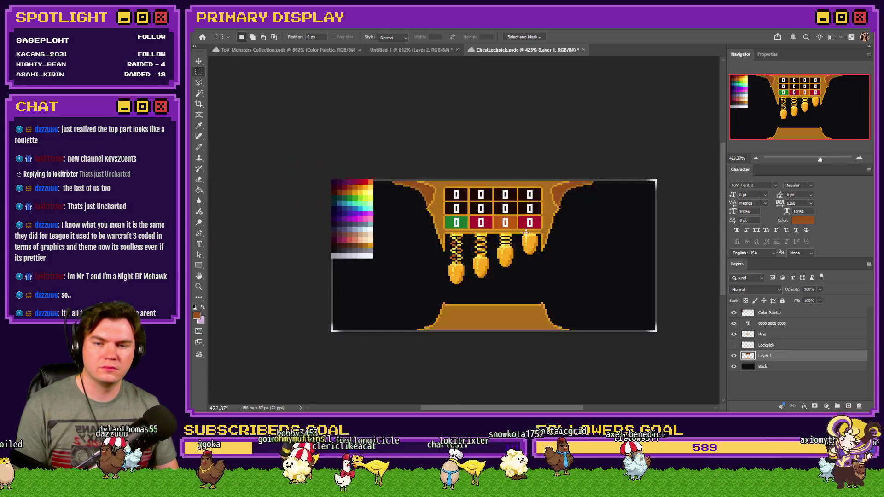
scroll(527, 233, "up", 2)
key("b")
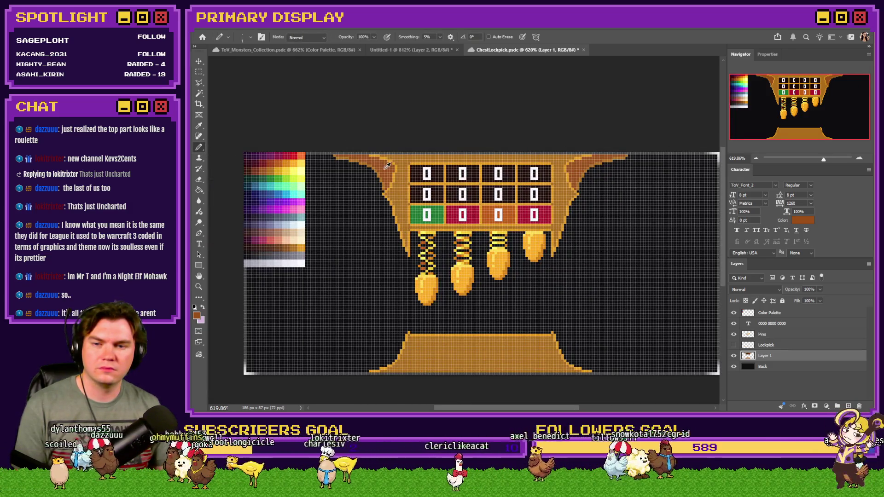
scroll(389, 238, "up", 4)
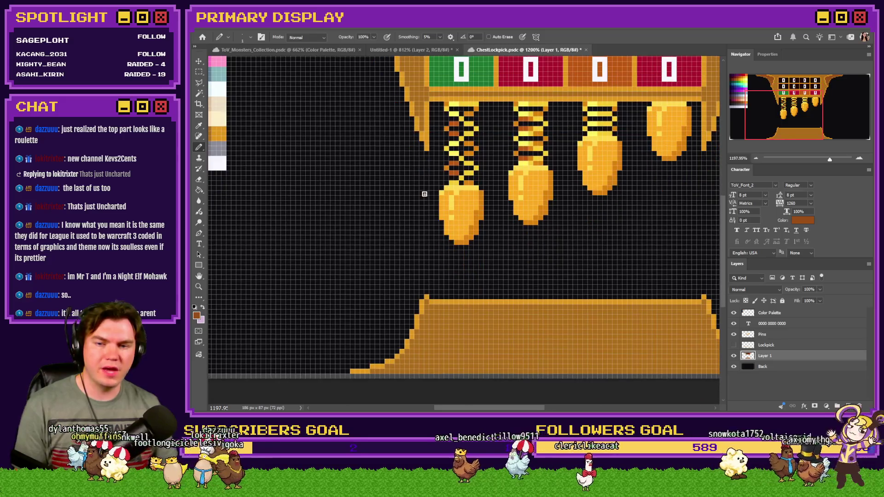
left_click_drag(428, 154, 429, 278)
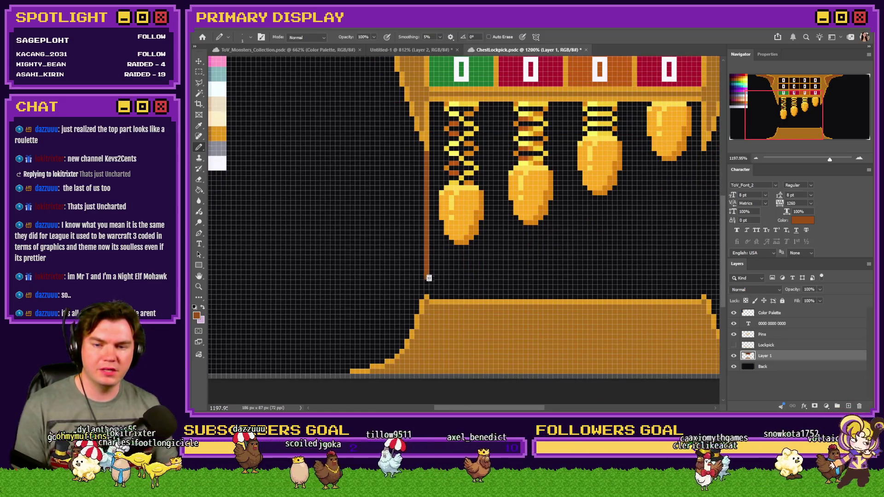
scroll(423, 289, "down", 5)
scroll(535, 245, "up", 5)
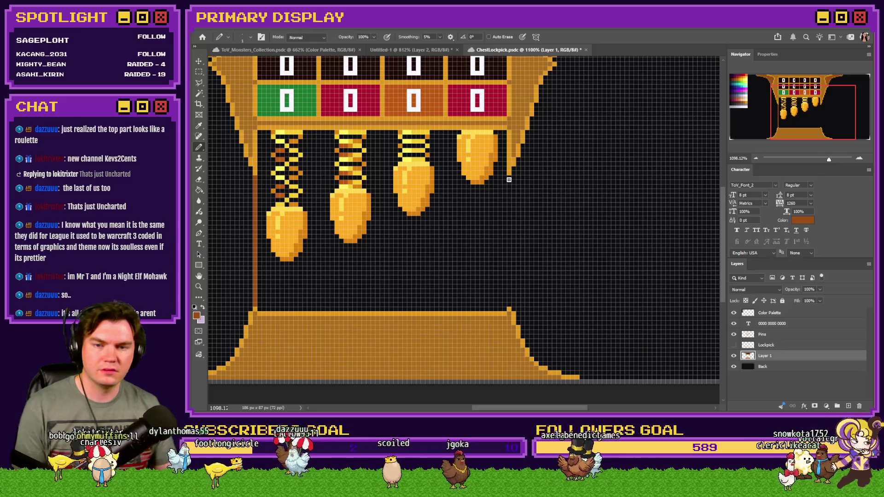
left_click_drag(509, 180, 509, 301)
Sample the chest's gold and draw gold columns down the left and right inner walls
scroll(512, 299, "down", 3)
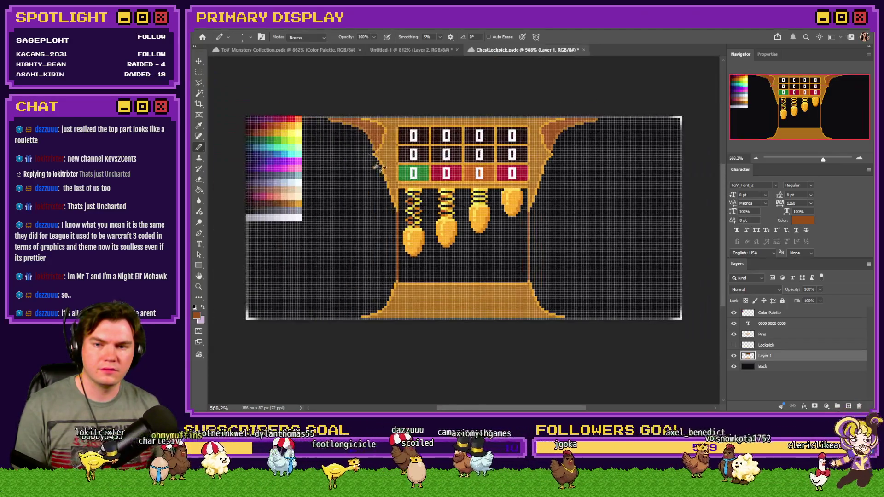
left_click(360, 130, "alt")
scroll(400, 221, "up", 3)
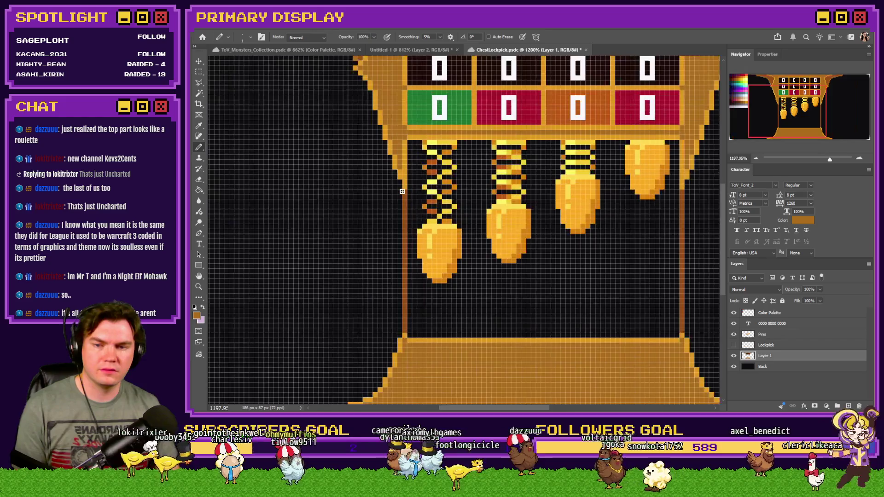
left_click_drag(399, 221, 401, 301)
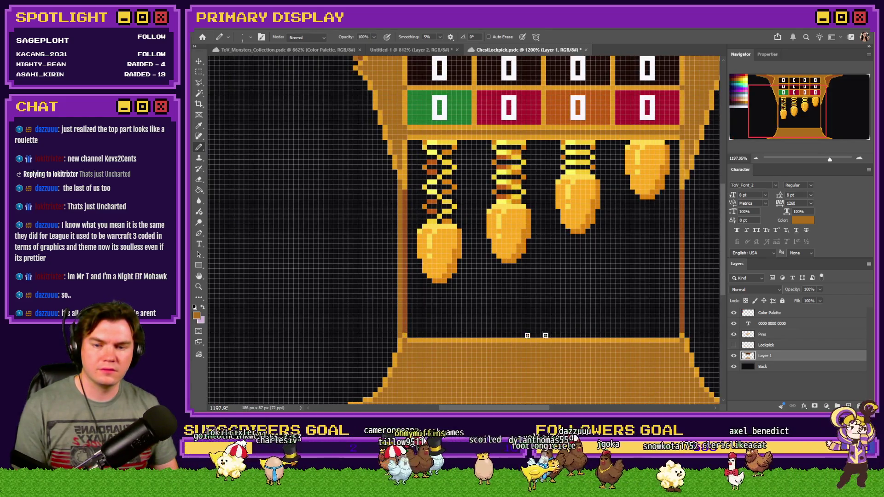
left_click_drag(687, 333, 691, 183)
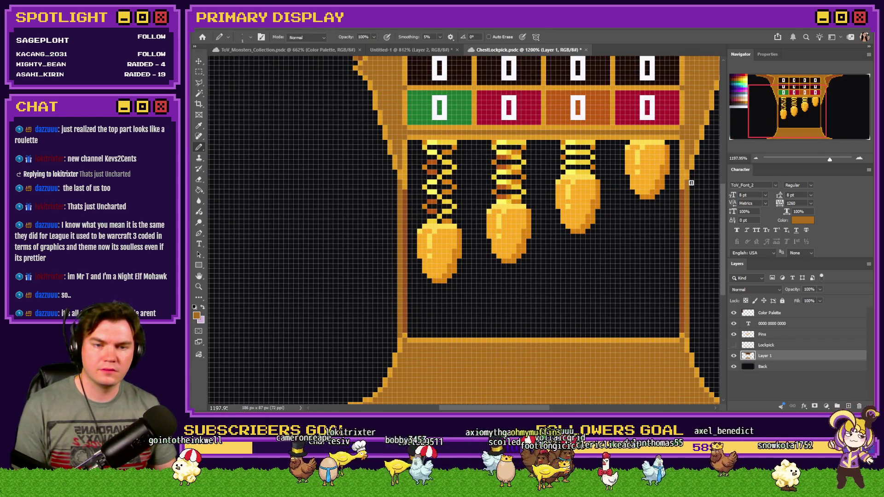
Try a brown fill behind the pins, undo it, and pick a dark brown from the chest and palette
left_click(199, 190)
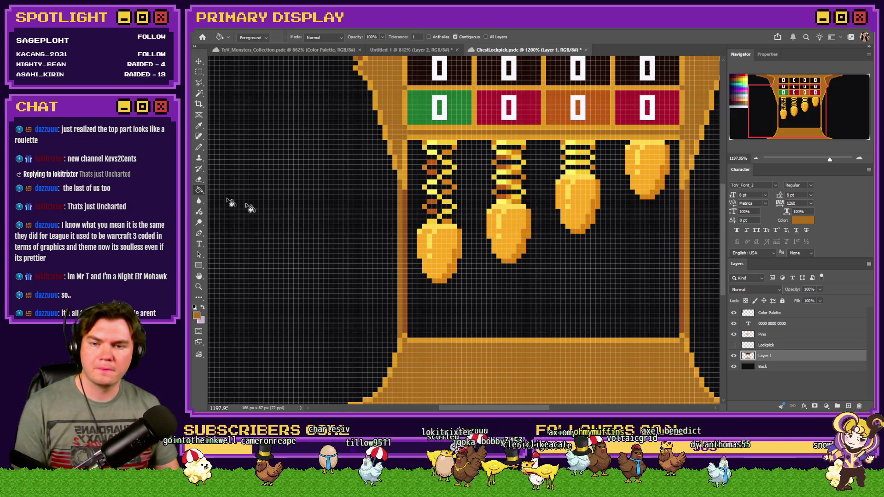
left_click(409, 203, "alt")
left_click(459, 202)
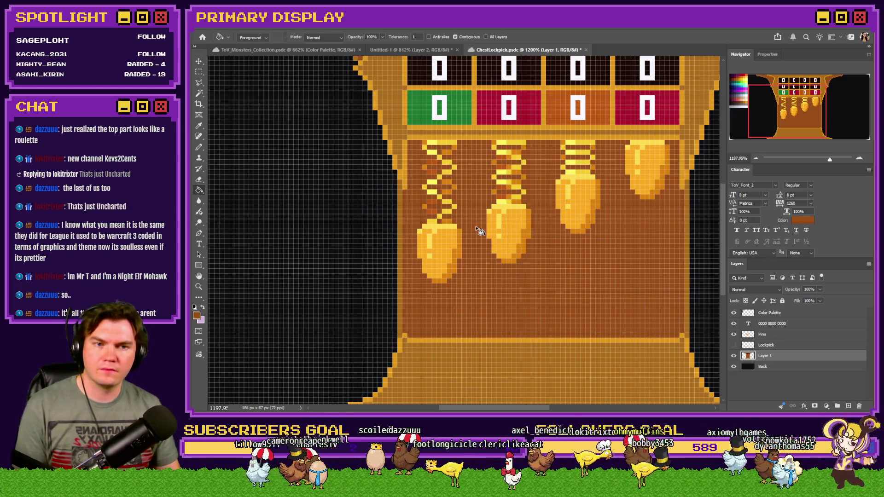
key("ctrl+z")
scroll(489, 237, "down", 5)
scroll(323, 202, "up", 4)
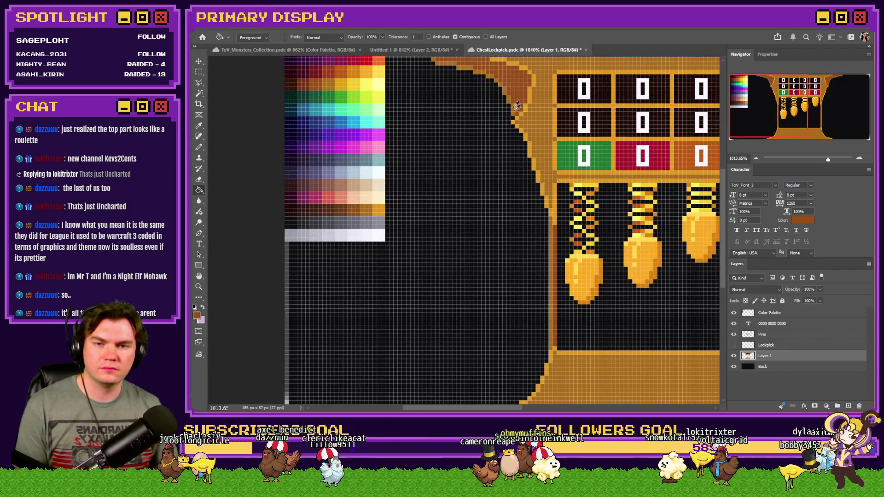
left_click(516, 85, "alt")
scroll(326, 105, "up", 2)
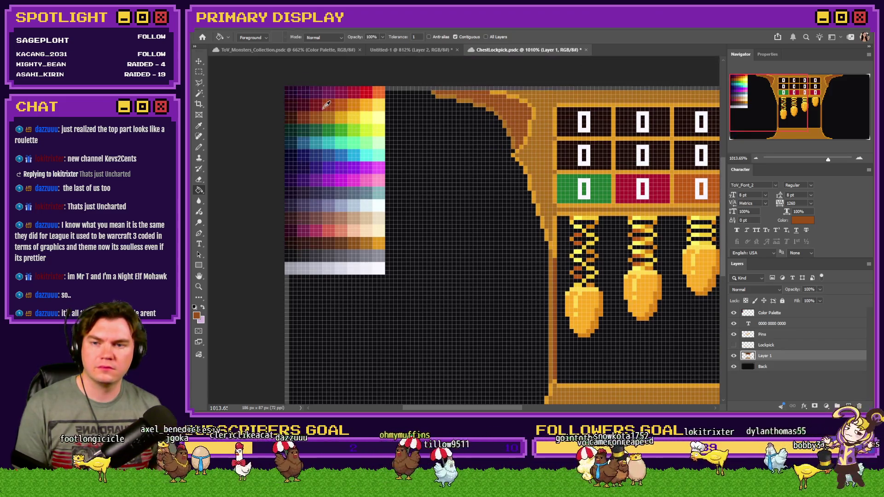
left_click_drag(326, 105, 290, 119)
scroll(391, 207, "down", 3)
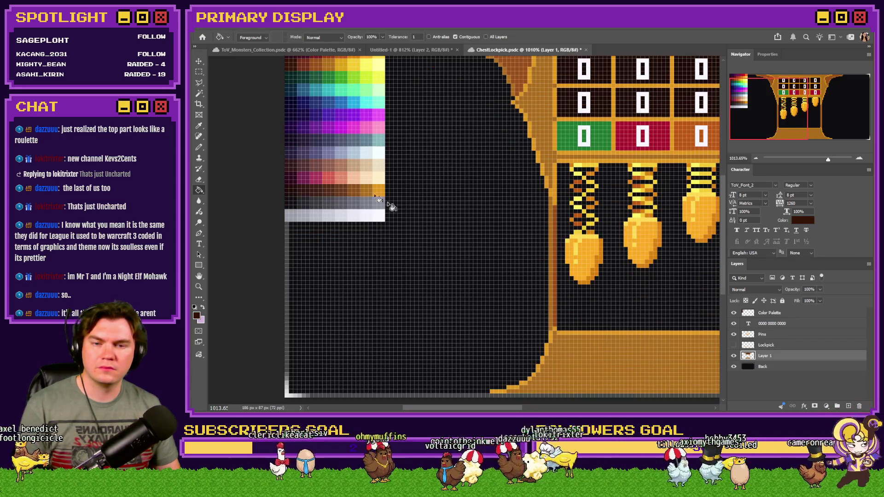
scroll(390, 206, "down", 6)
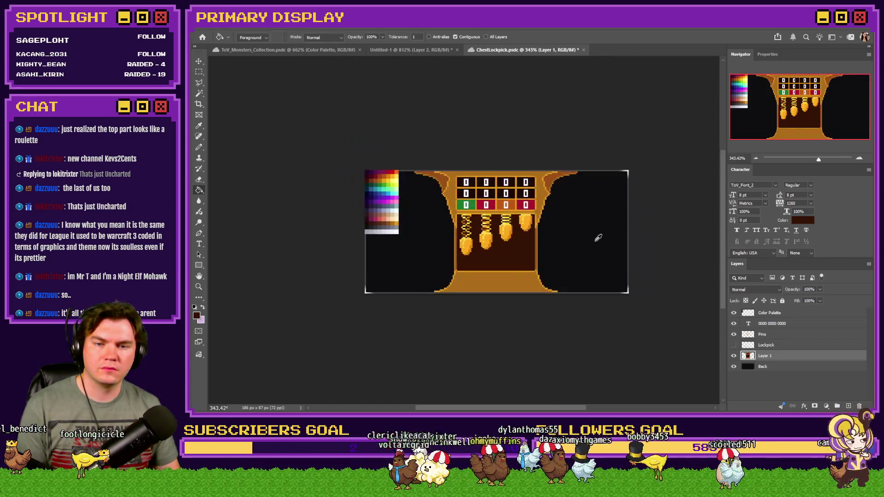
scroll(571, 232, "up", 3)
Fill the cavity's left and right inner strips dark brown
left_click(199, 146)
scroll(331, 189, "up", 3)
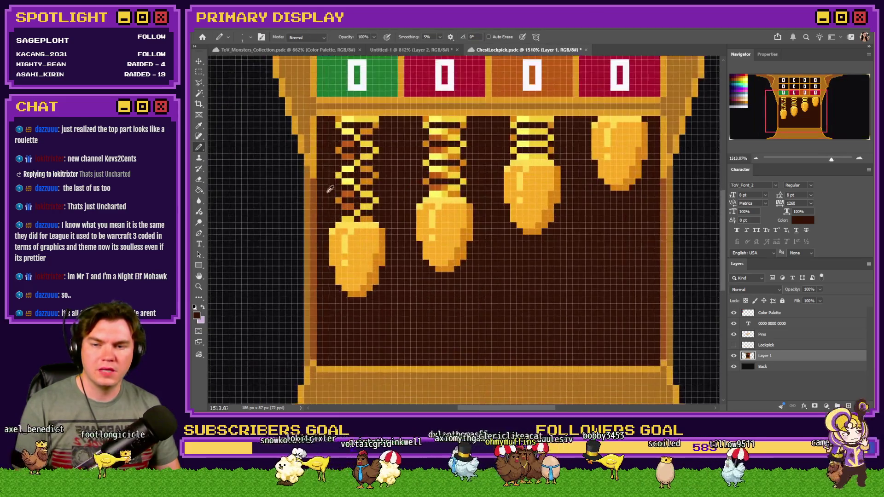
left_click(331, 189, "alt")
key("g")
scroll(312, 209, "down", 2)
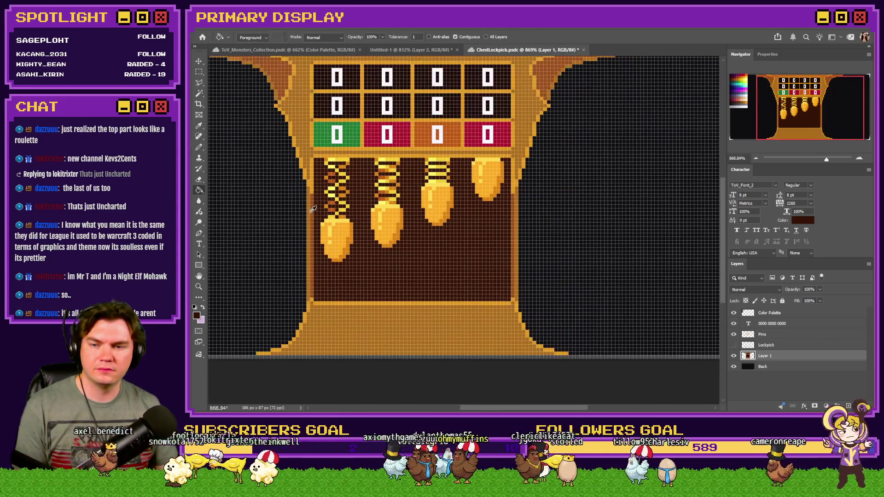
left_click(313, 211)
left_click(514, 225)
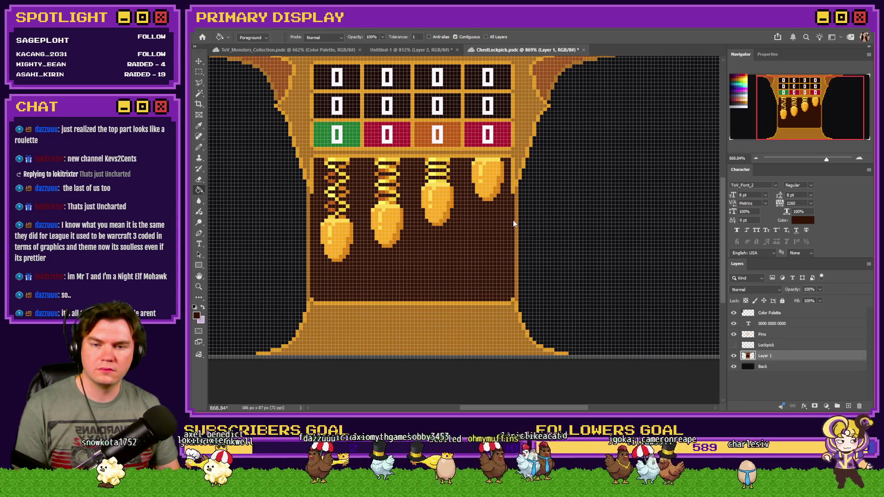
Pencil dark reddish-brown lines down the left and right inner borders
left_click(199, 147)
scroll(291, 223, "up", 2)
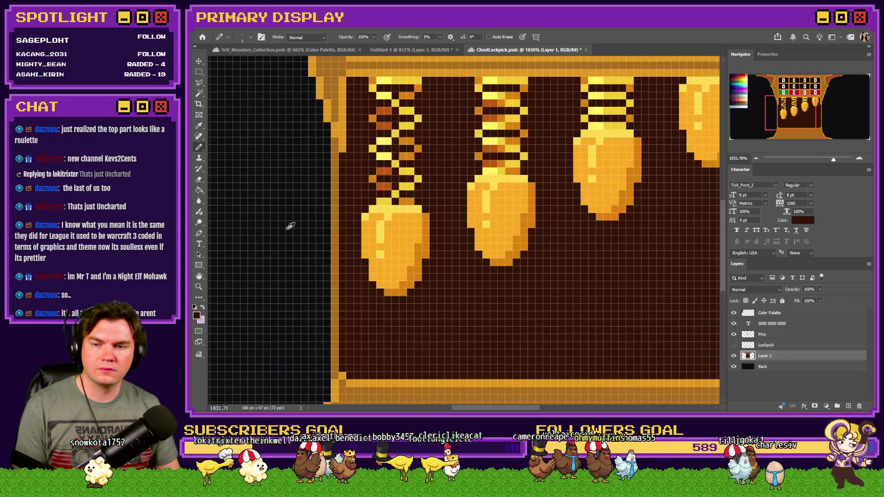
left_click(347, 179, "alt")
scroll(491, 217, "down", 2)
scroll(325, 119, "up", 2)
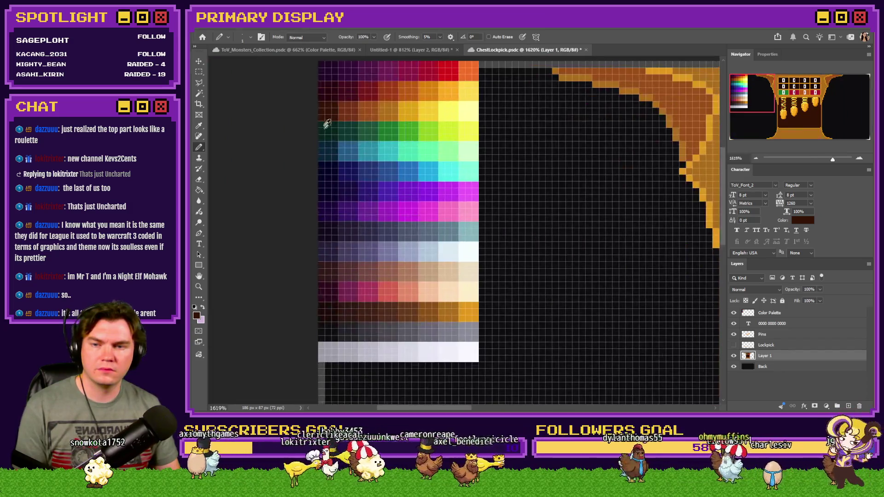
left_click(327, 105, "alt")
left_click_drag(767, 103, 802, 126)
left_click_drag(377, 131, 375, 338)
scroll(320, 312, "down", 2)
scroll(530, 291, "up", 1)
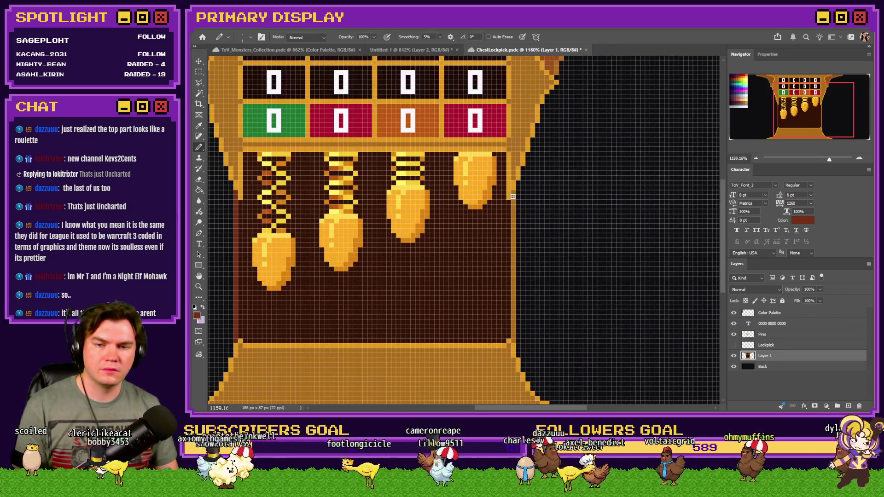
left_click_drag(514, 197, 513, 312)
scroll(516, 338, "down", 2)
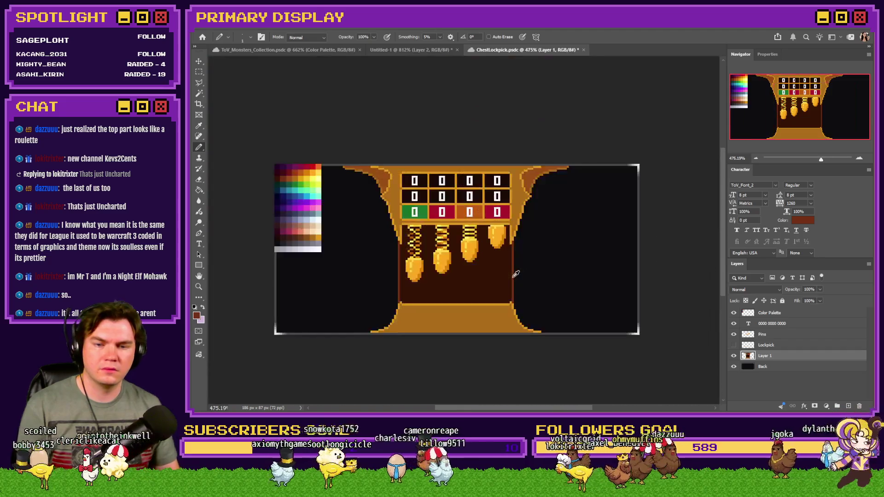
scroll(292, 238, "up", 1)
Fill both border lines dark brown and refill the cavity behind the pins a darker brown
left_click(254, 219, "alt")
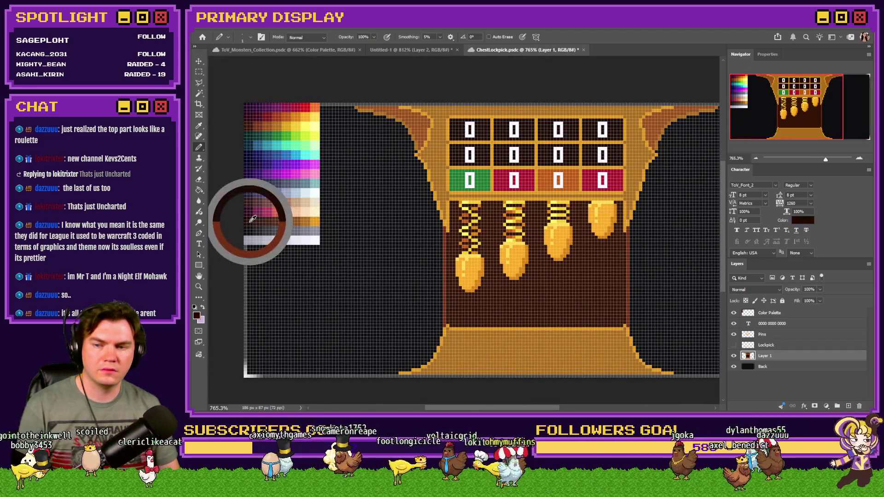
key("g")
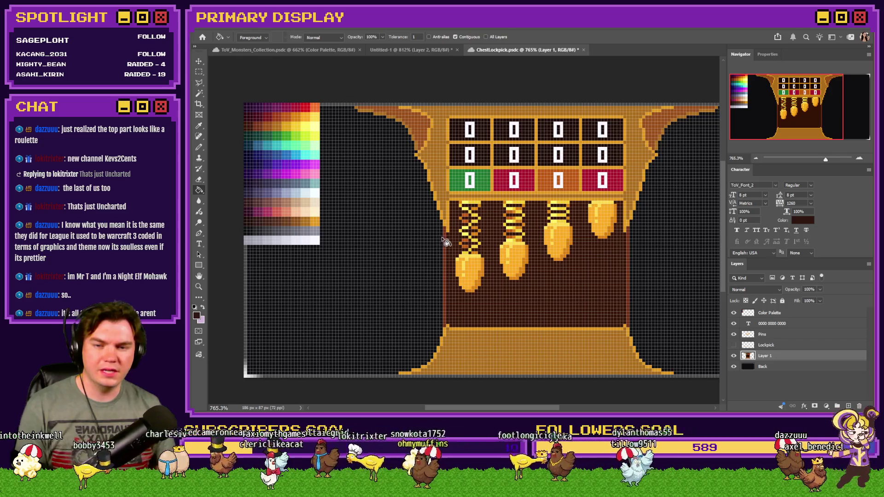
left_click(445, 241)
left_click(629, 265)
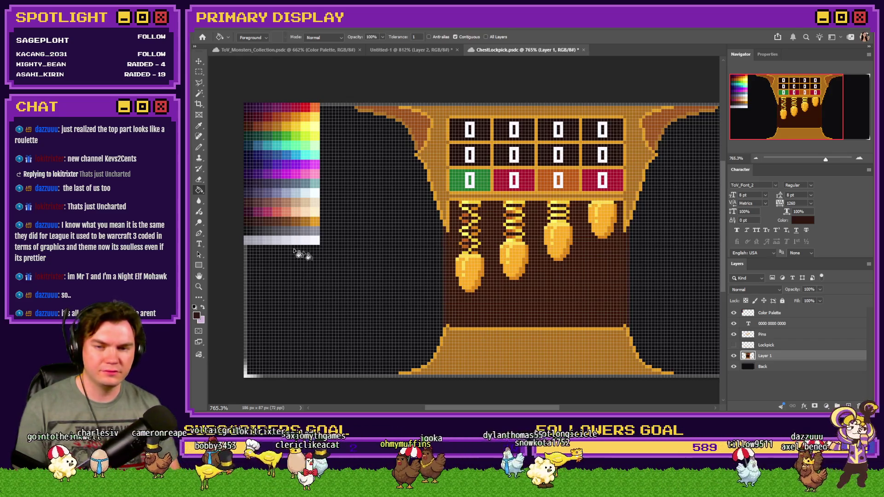
left_click(254, 218, "alt")
left_click(556, 302)
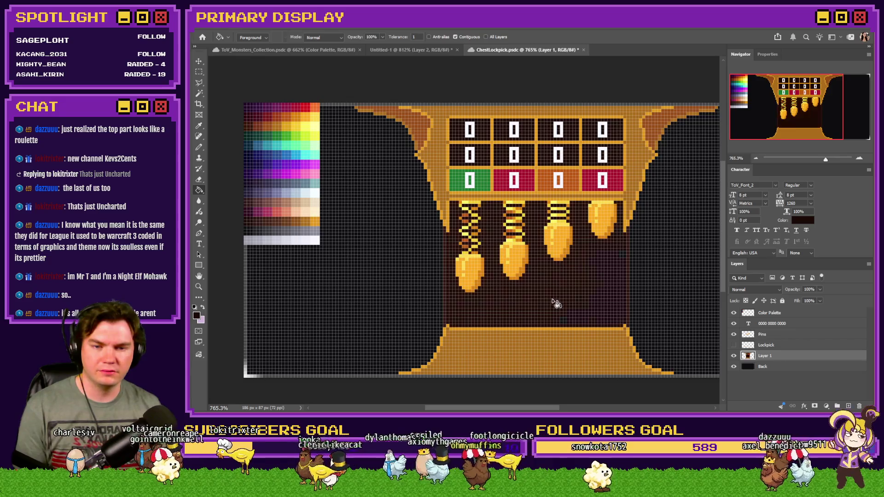
scroll(354, 281, "up", 2)
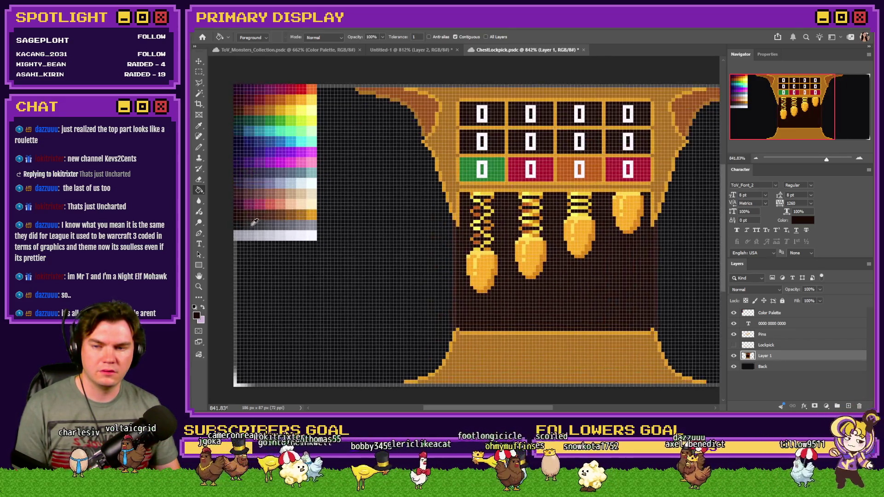
left_click(244, 213, "alt")
left_click(522, 302)
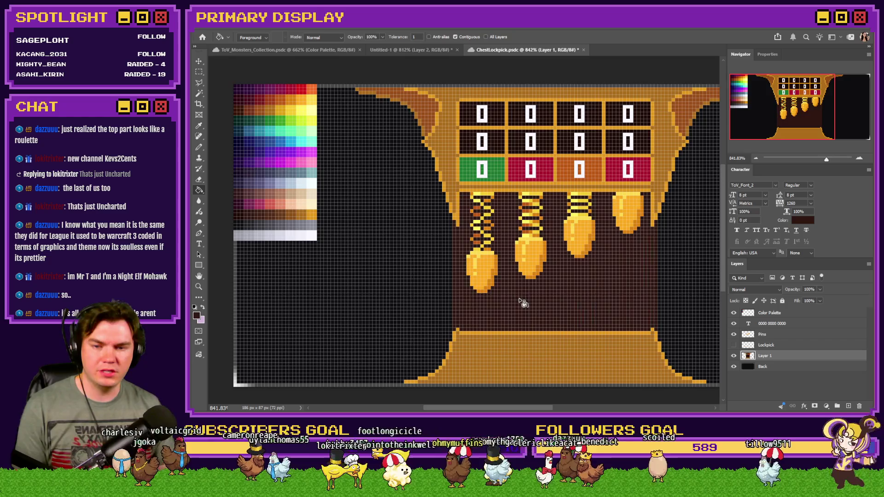
Pencil dark columns down the cavity's left and right edges
left_click(199, 149)
scroll(569, 282, "up", 3)
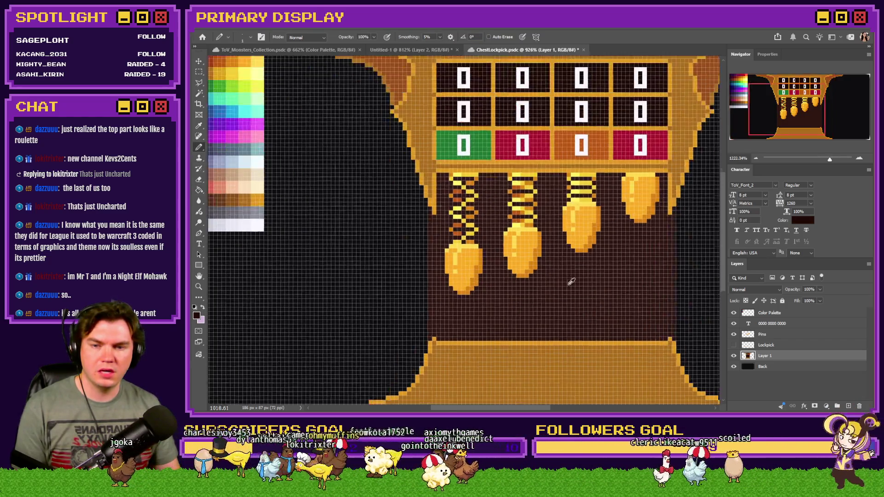
left_click_drag(370, 177, 369, 361)
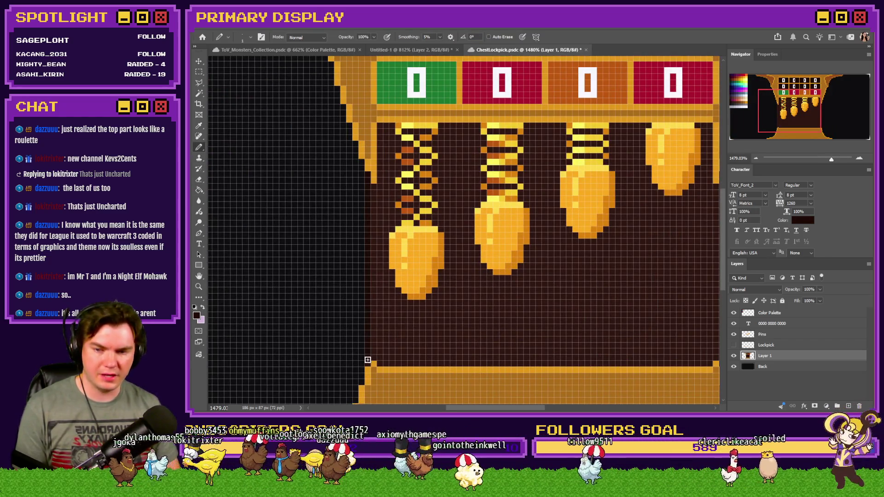
scroll(324, 325, "down", 2)
scroll(492, 236, "up", 1)
left_click_drag(449, 207, 447, 362)
scroll(562, 236, "down", 6)
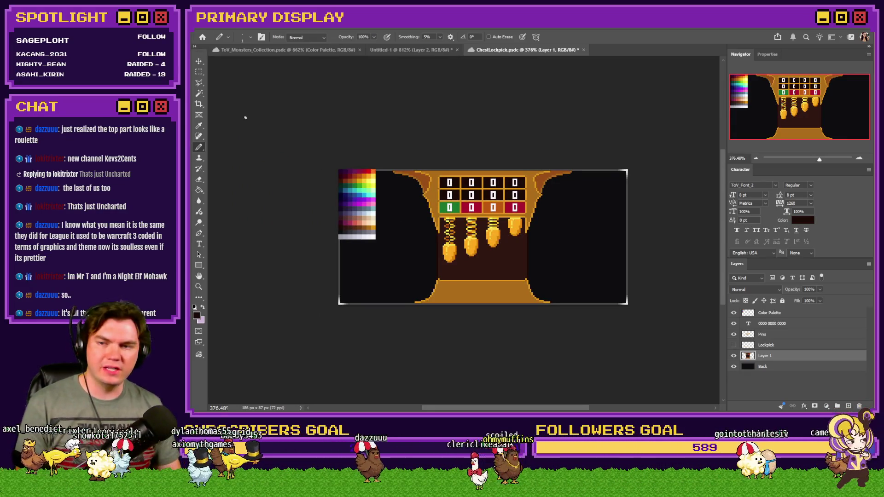
Show the Lockpick layer and Free Transform it, trying a tilt but keeping it horizontal
left_click(199, 71)
scroll(533, 296, "up", 2)
left_click(735, 345)
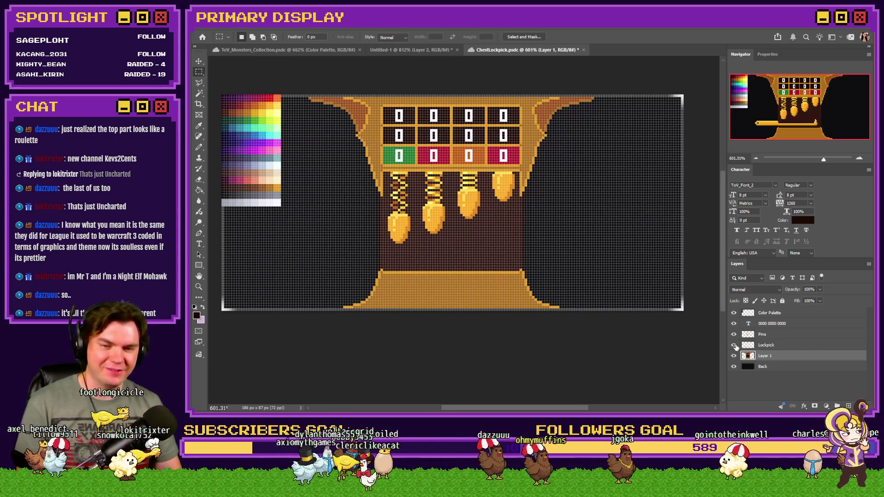
left_click(734, 345)
left_click(774, 348)
right_click(371, 249)
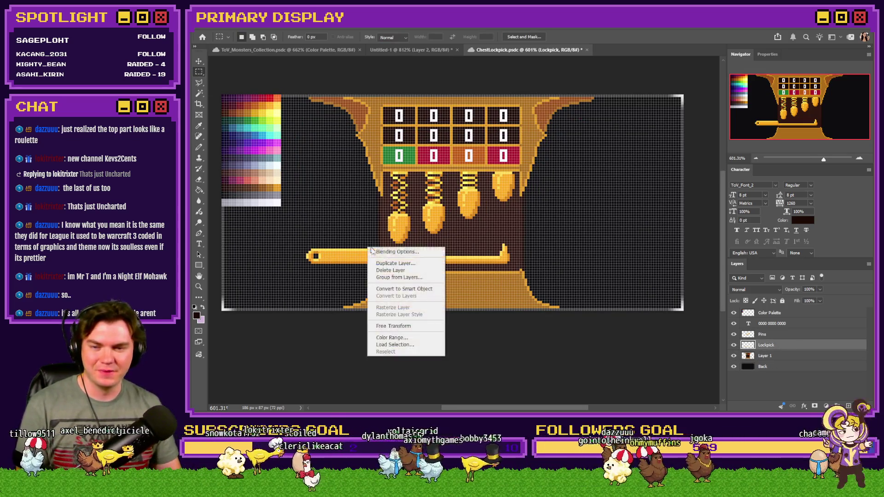
left_click(394, 326)
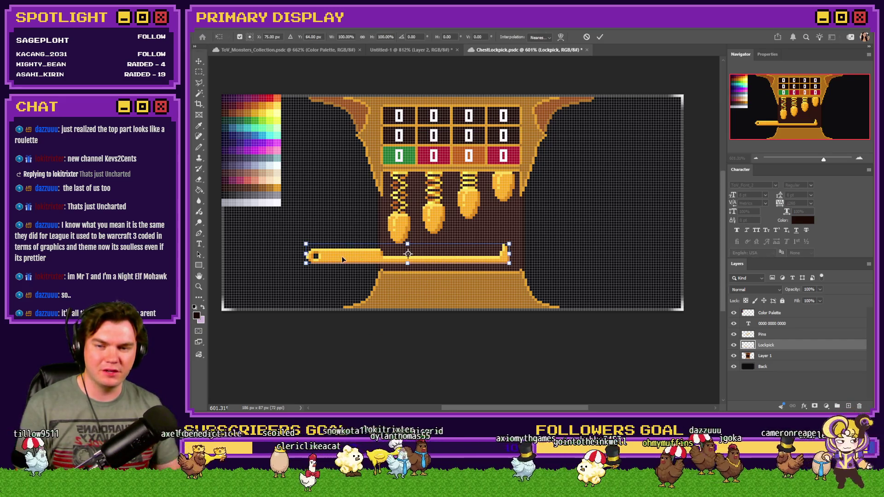
key("Right")
key("Right")
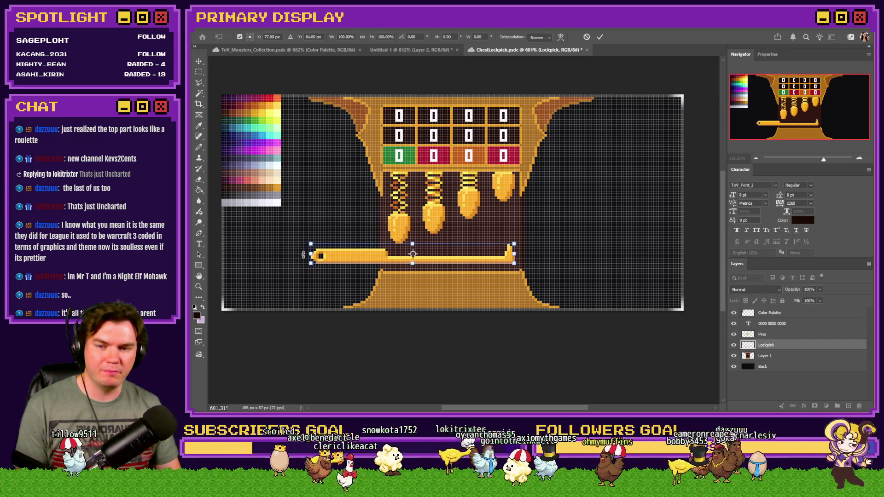
left_click_drag(303, 255, 323, 302)
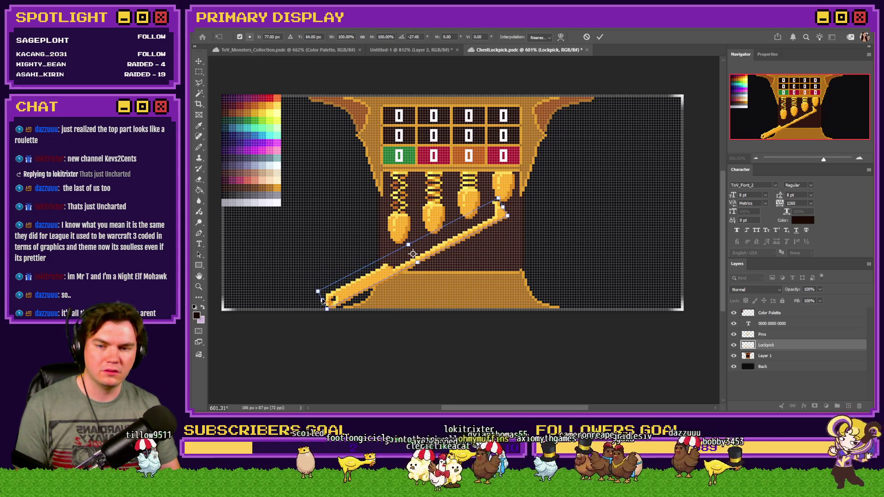
key("ctrl+z")
key("Right")
key("Right")
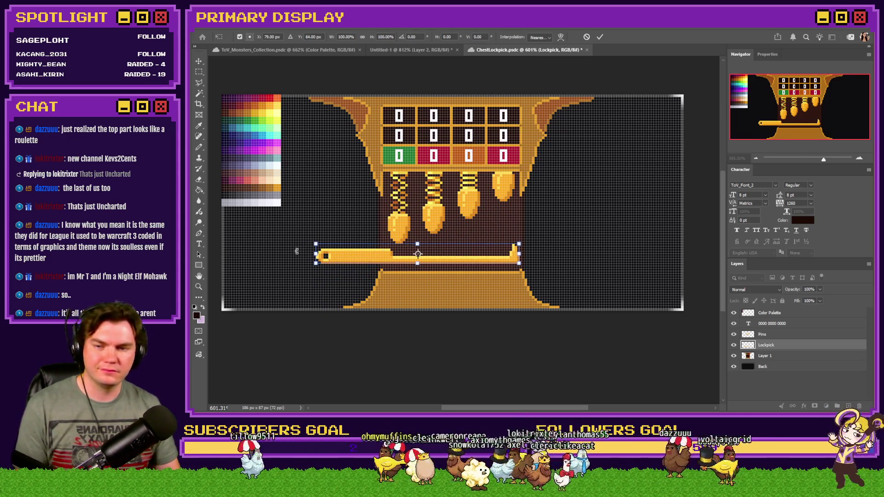
mouse_move(297, 251)
left_mouse_down()
mouse_move(305, 313)
mouse_move(300, 264)
left_mouse_up()
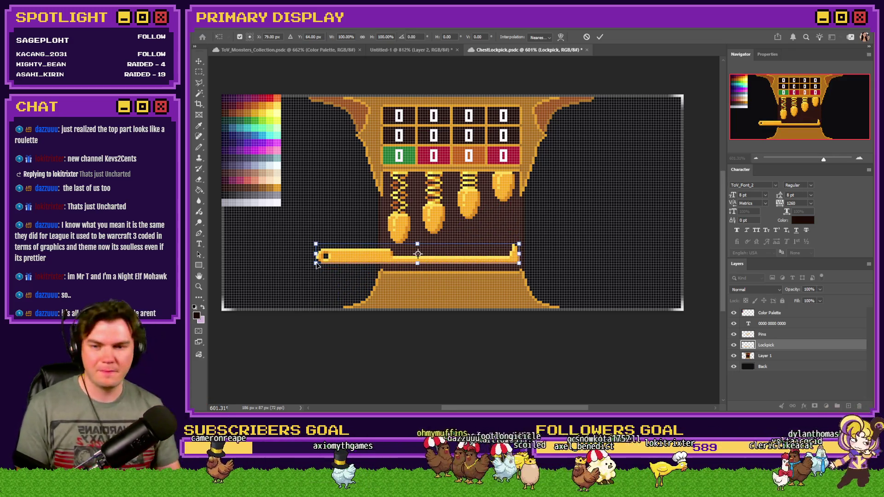
key("m")
Slide the lockpick about 46 px left and nudge it down so its hook sits under the pins
left_click_drag(436, 266, 317, 266)
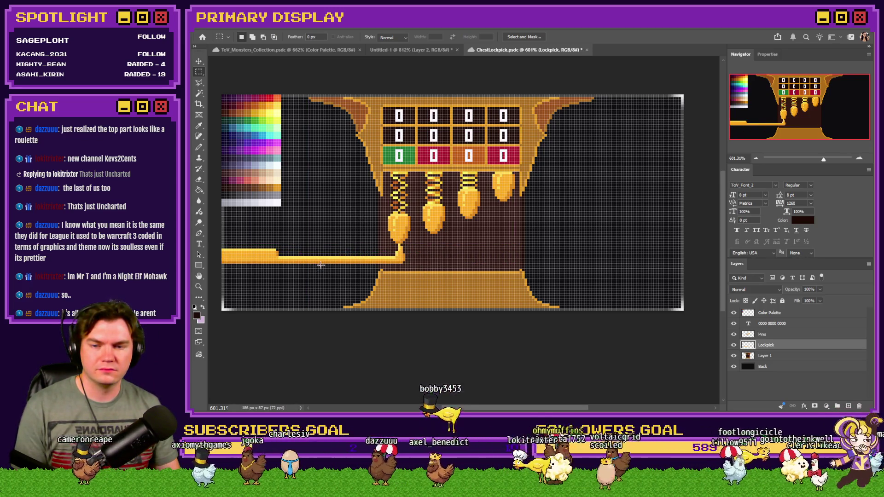
key("ctrl+Down")
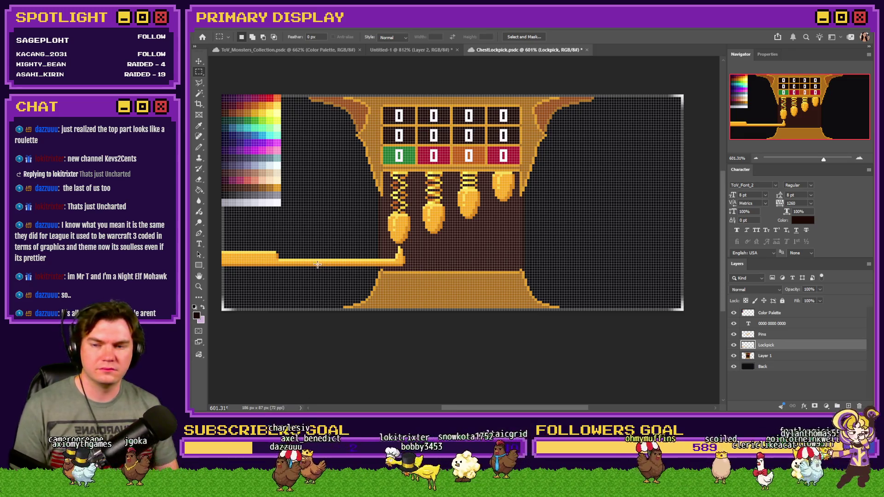
mouse_move(334, 267)
left_mouse_down()
mouse_move(363, 268)
mouse_move(347, 269)
left_mouse_up()
scroll(394, 258, "up", 5)
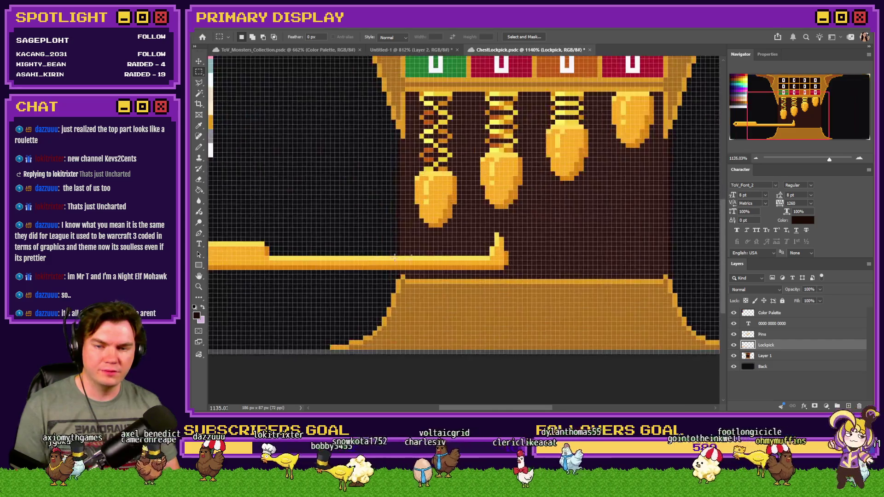
mouse_move(523, 212)
left_mouse_down()
mouse_move(411, 245)
mouse_move(455, 237)
mouse_move(471, 244)
left_mouse_up()
scroll(523, 212, "down", 3)
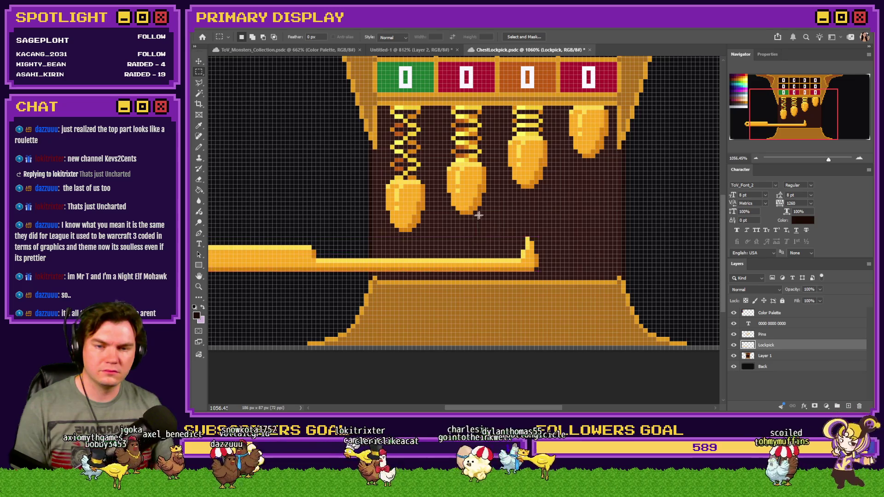
scroll(488, 209, "up", 3)
left_click_drag(558, 175, 562, 255)
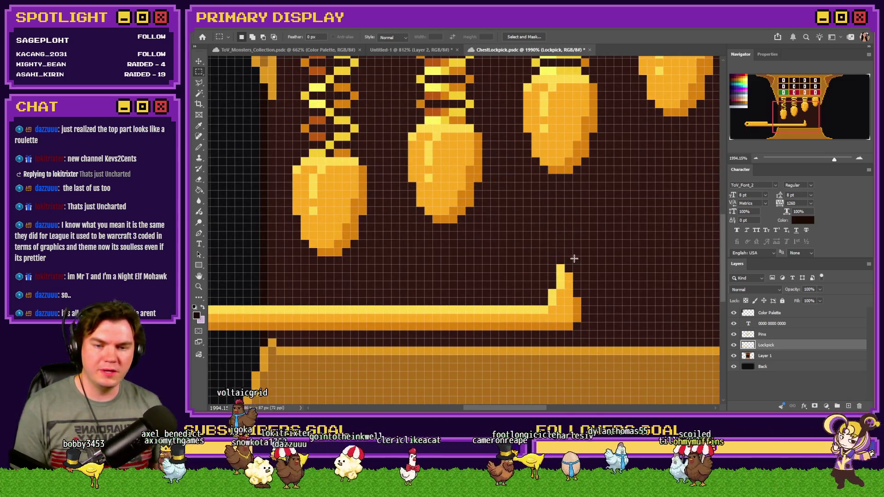
scroll(575, 259, "down", 5)
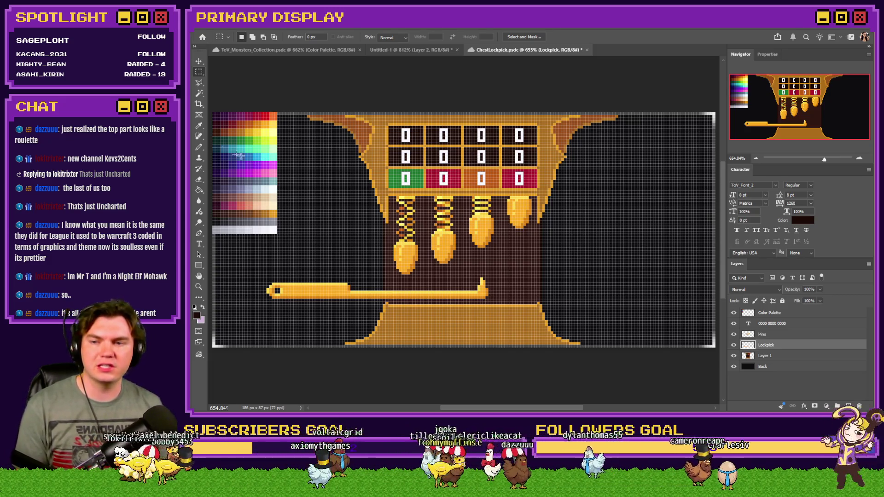
Hide the white 0 digits, then test dark brown fills on the four coloured cells and undo them
left_click(200, 147)
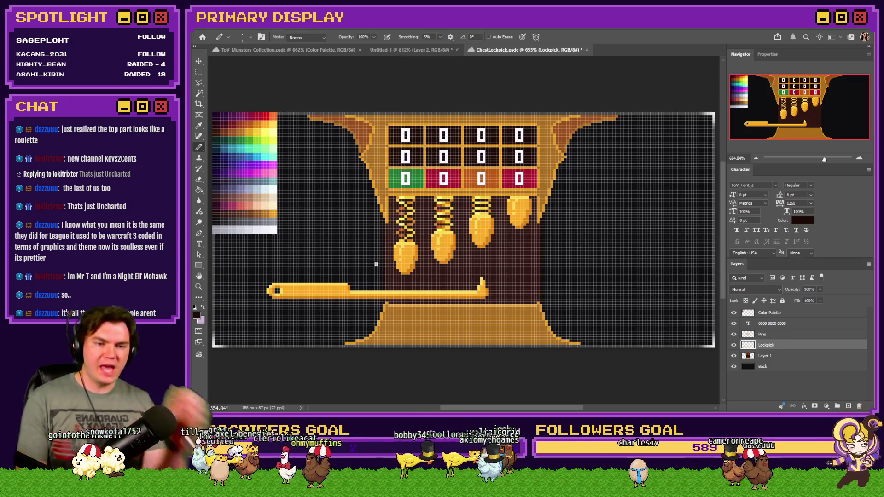
left_click(734, 324)
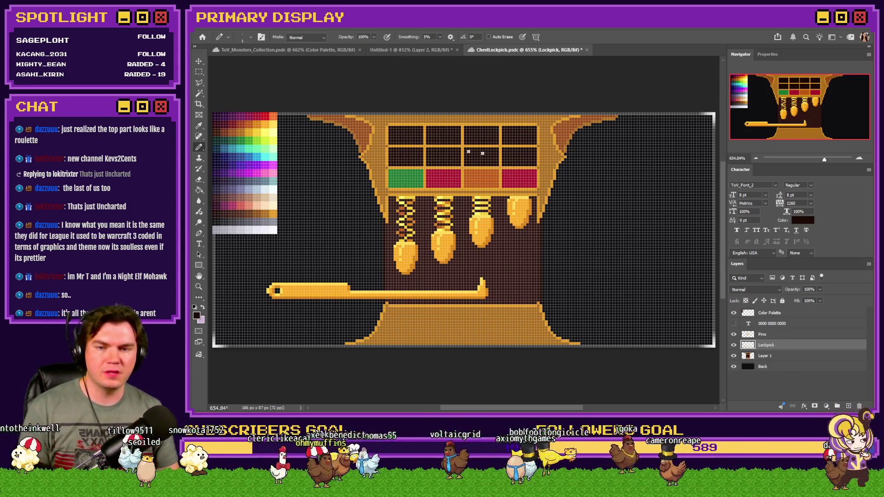
left_click(199, 189)
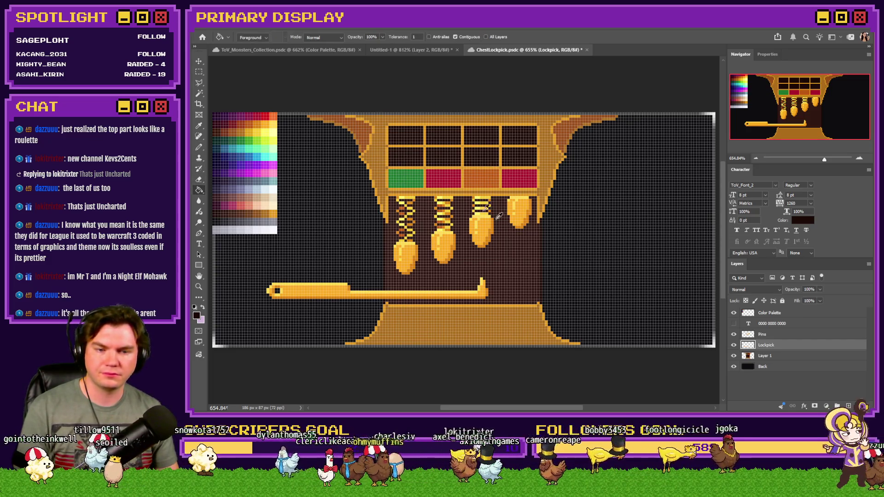
left_click(766, 356)
left_click(408, 180)
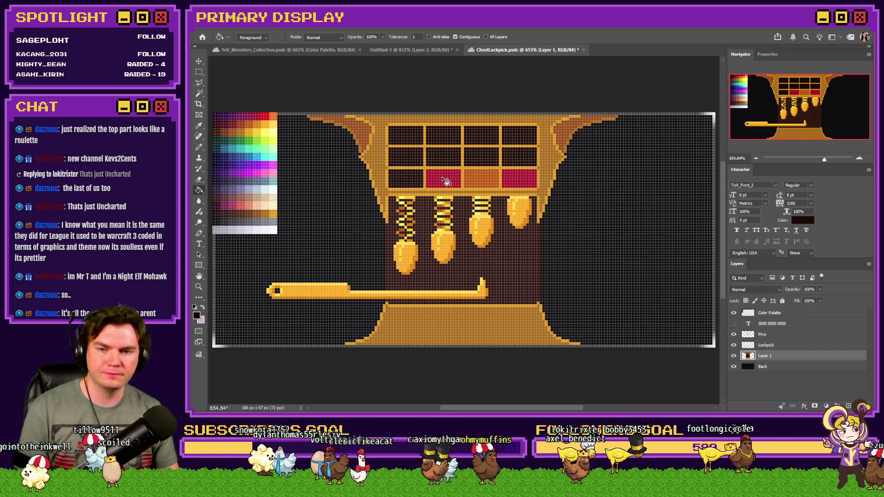
left_click(443, 181)
left_click(481, 181)
left_click(509, 184)
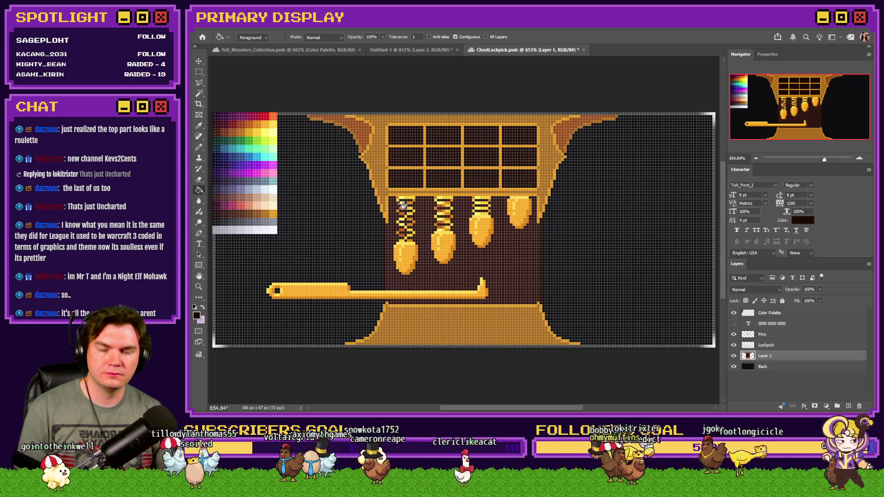
key("ctrl+z")
key("ctrl+z")
key("ctrl+z")
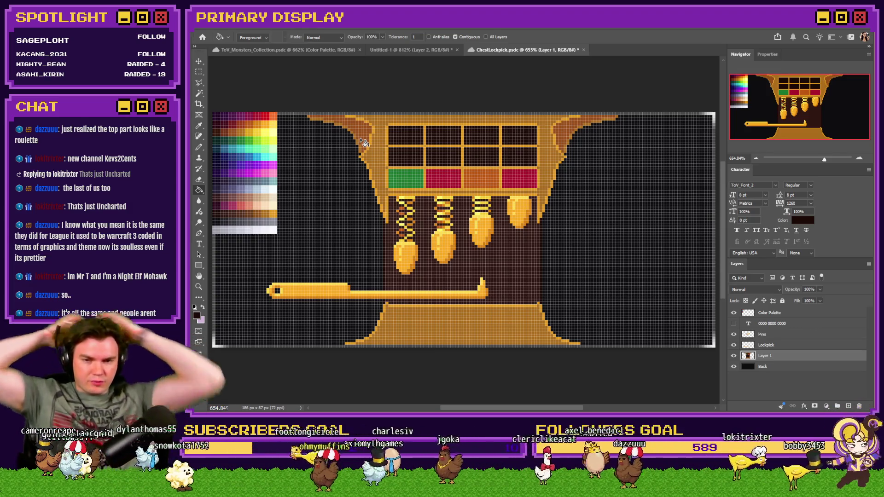
left_click(735, 356)
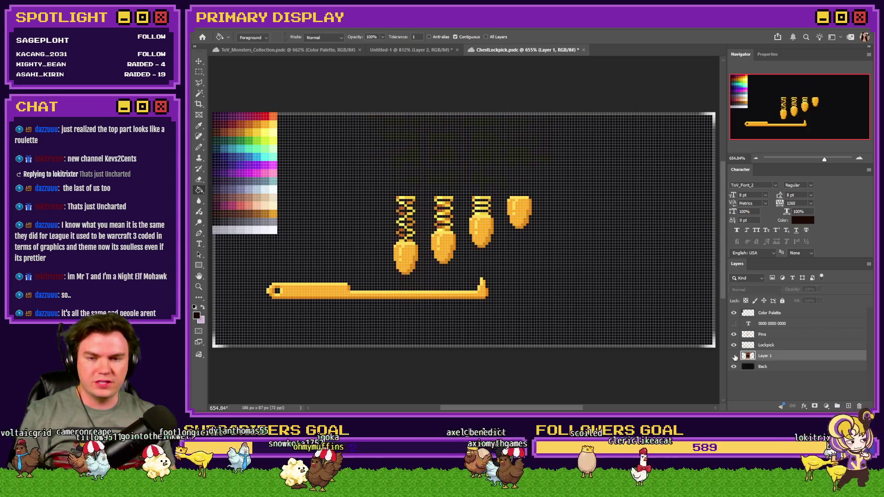
left_click(734, 356)
left_click(734, 357)
left_click(734, 357)
left_click(734, 357)
left_click(734, 357)
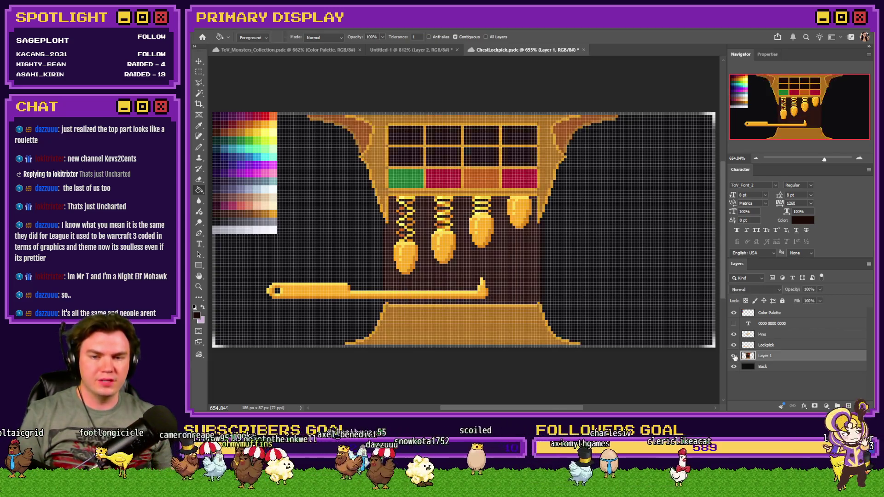
left_click(735, 357)
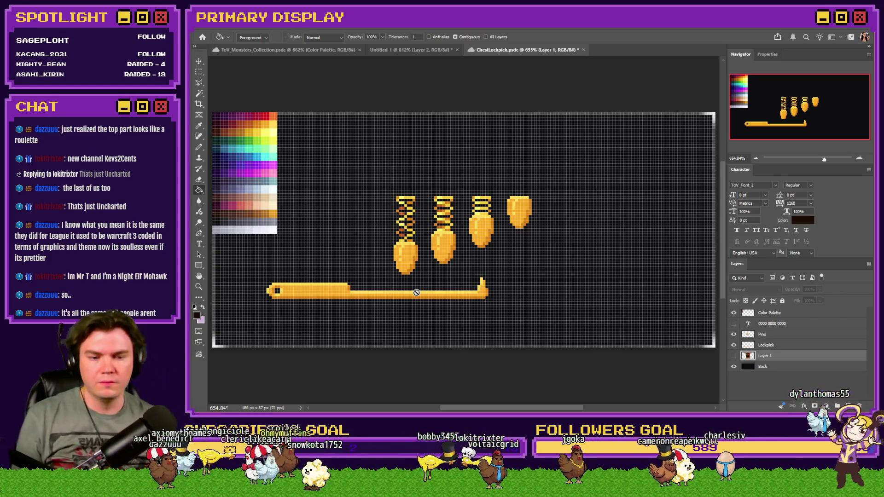
left_click(735, 356)
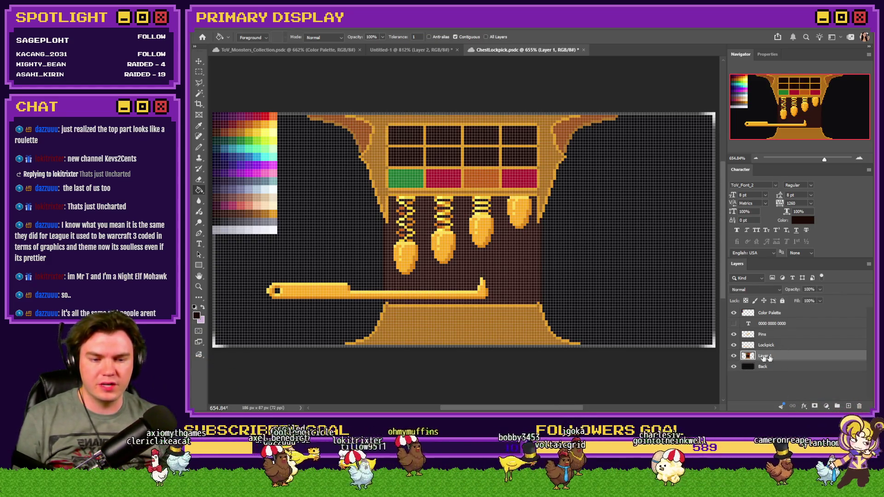
left_click(735, 356)
left_click(735, 356)
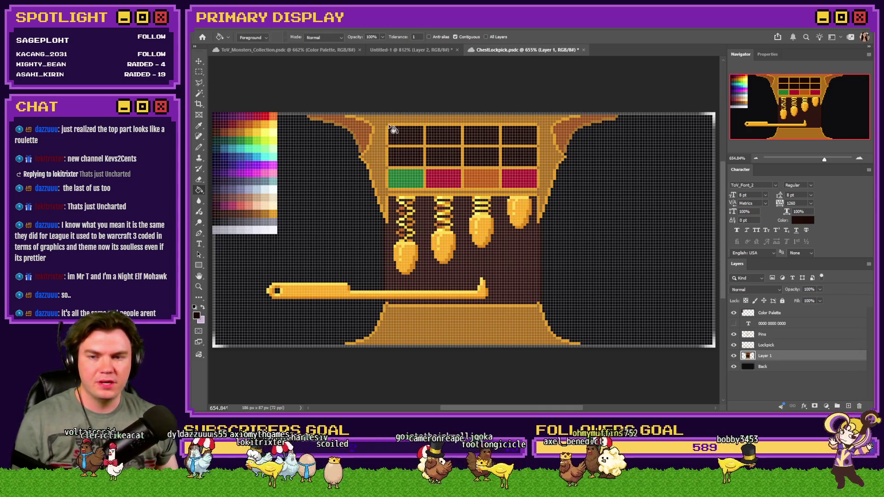
left_click(200, 72)
left_click_drag(388, 125, 536, 187)
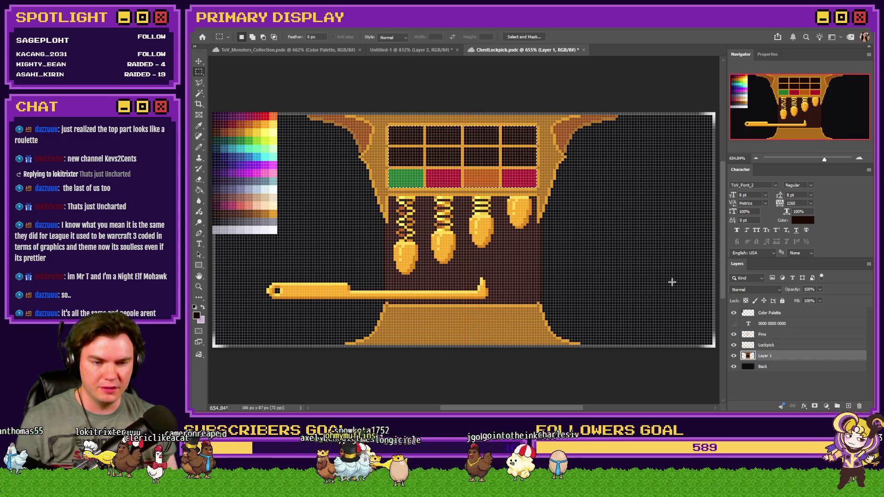
Toggle the 0000 digits on and off, leave them hidden, and save ChestLockpick.psdc
left_click(759, 343)
left_click(760, 335)
left_click(760, 345)
left_click(760, 335)
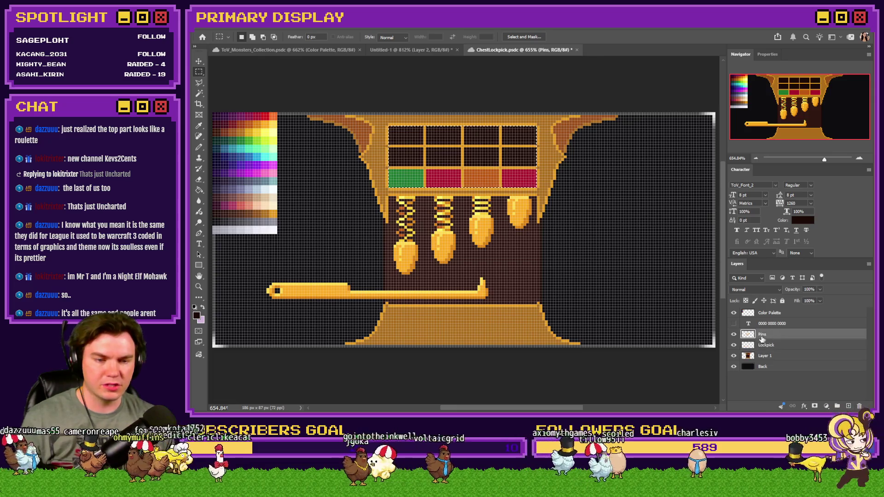
left_click(734, 324)
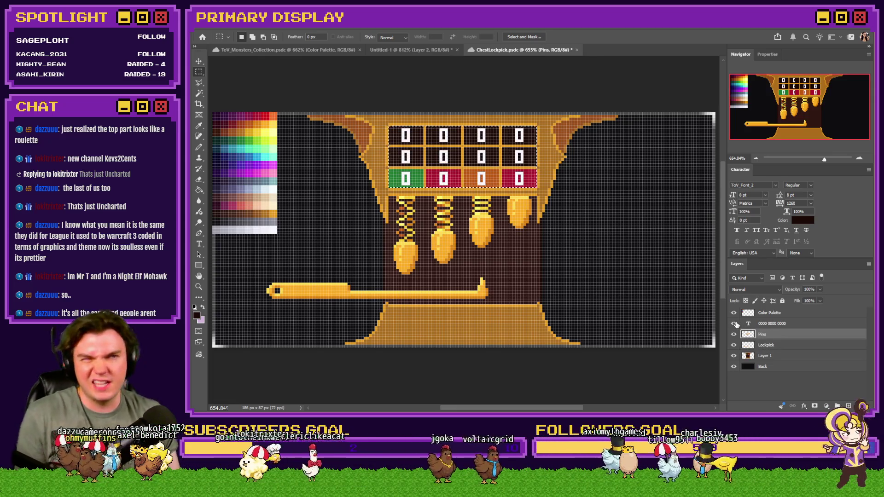
left_click(734, 324)
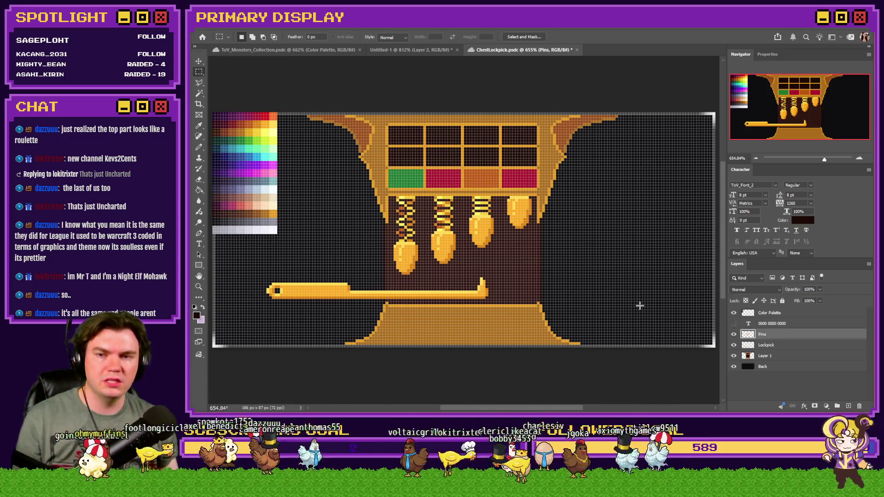
key("ctrl+s")
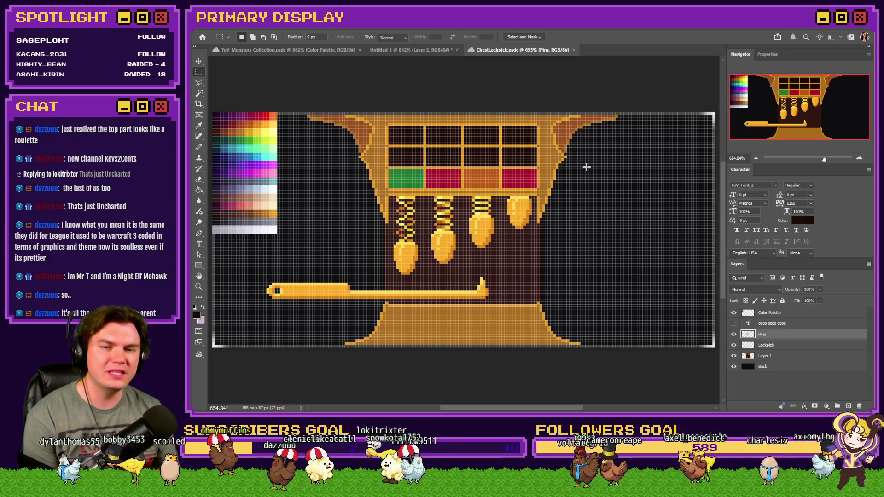
left_click_drag(518, 134, 533, 139)
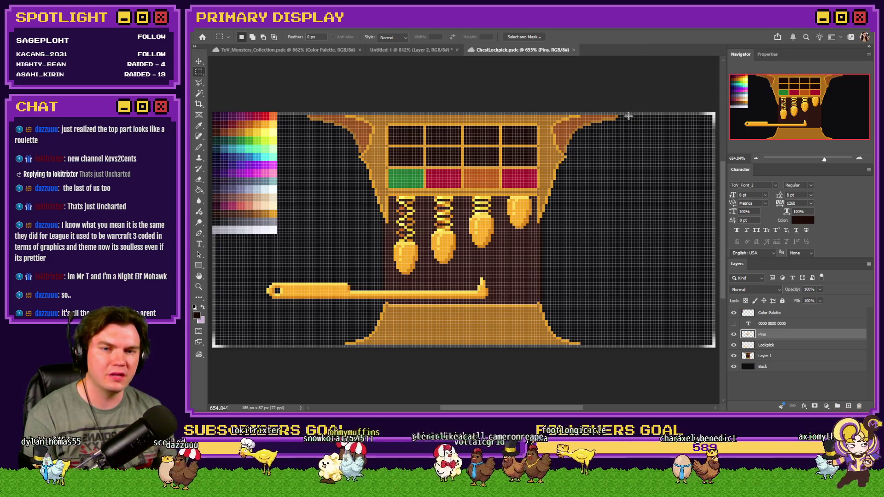
mouse_move(624, 115)
left_mouse_down()
mouse_move(613, 318)
mouse_move(381, 315)
mouse_move(305, 342)
left_mouse_up()
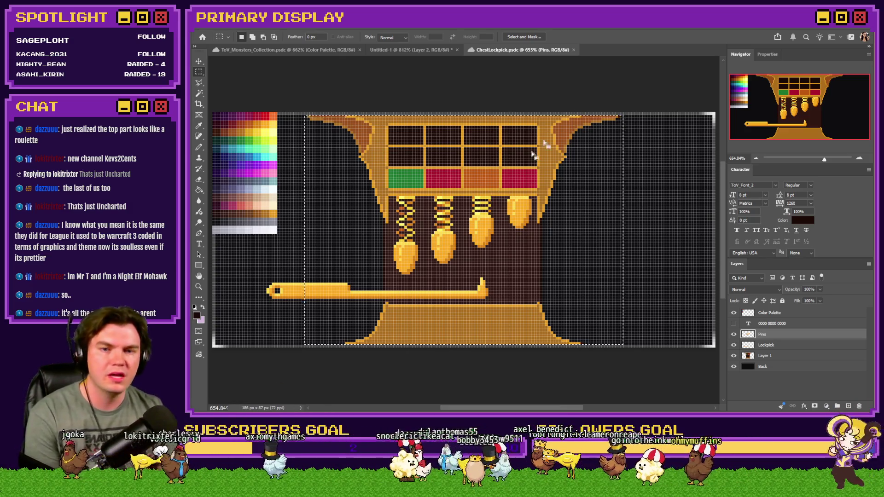
left_click(605, 87)
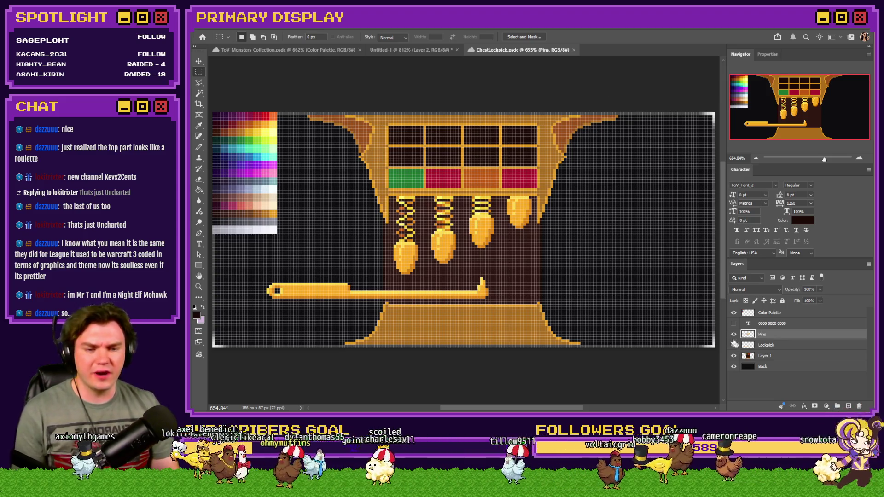
Flick Layer 1's chest background on and off, leave it hidden, and group the Pins layer into Group 1
left_click(734, 358)
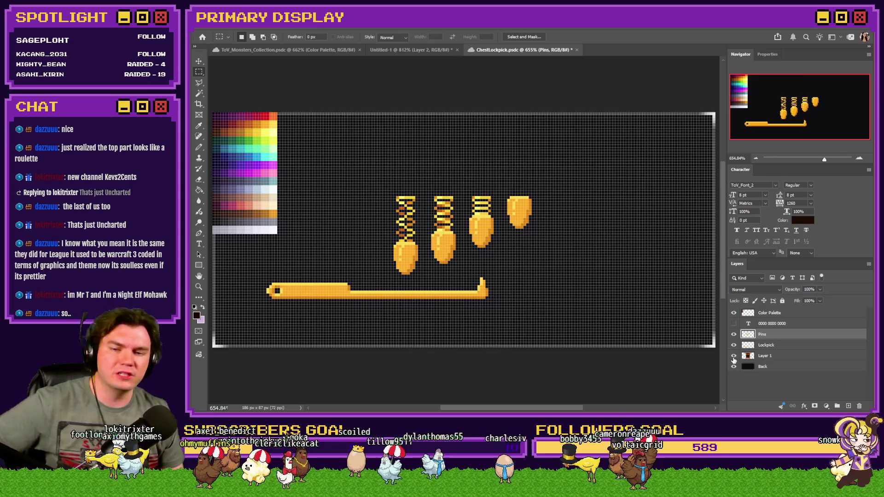
left_click(734, 358)
left_click(734, 358)
left_click(734, 359)
left_click(735, 359)
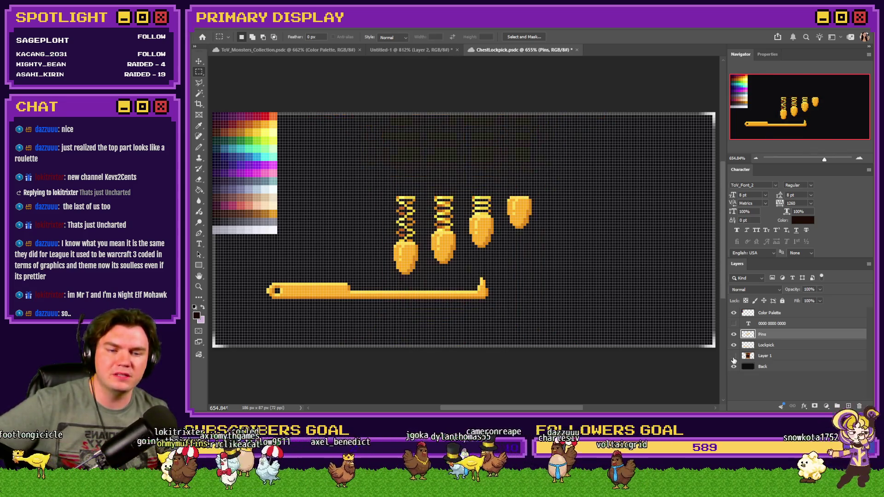
left_click(734, 359)
left_click(734, 358)
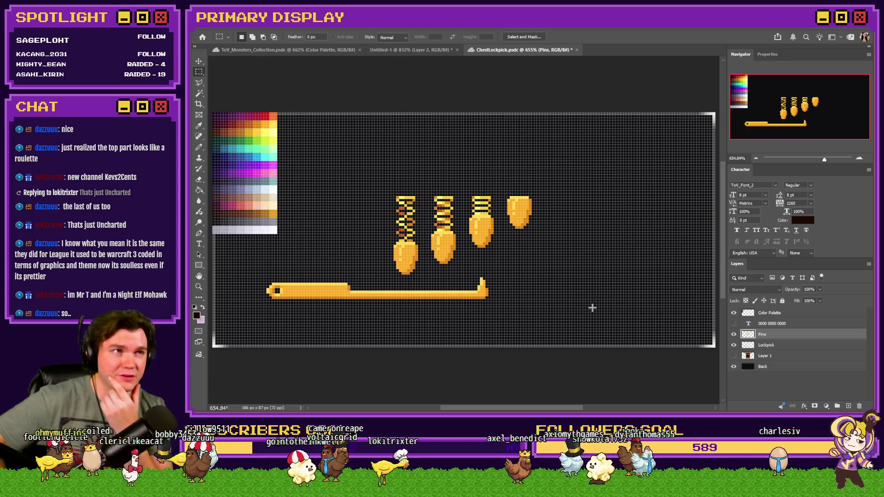
key("ctrl+g")
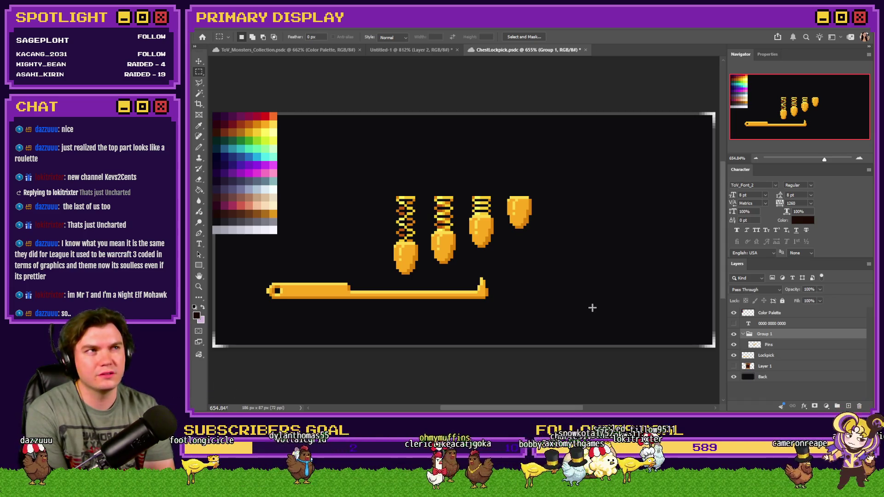
Show Layer 1's chest artwork behind the pins and save ChestLockpick.psdc
left_click(734, 366)
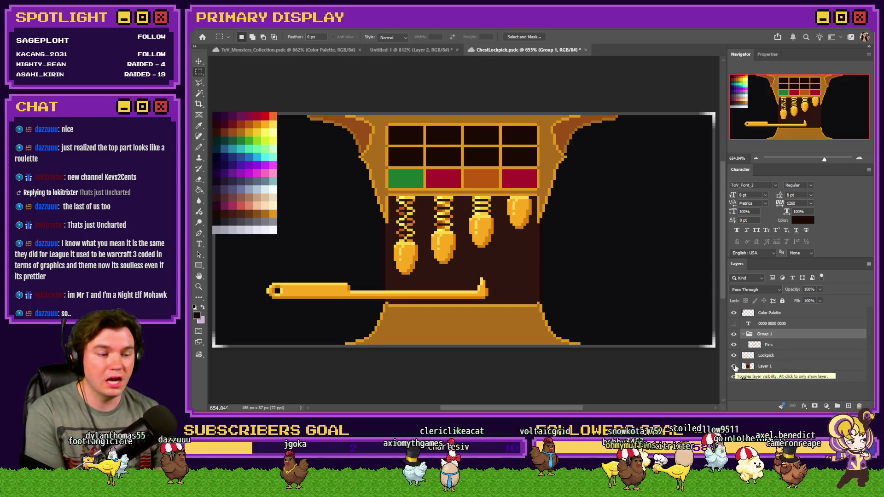
key("ctrl+s")
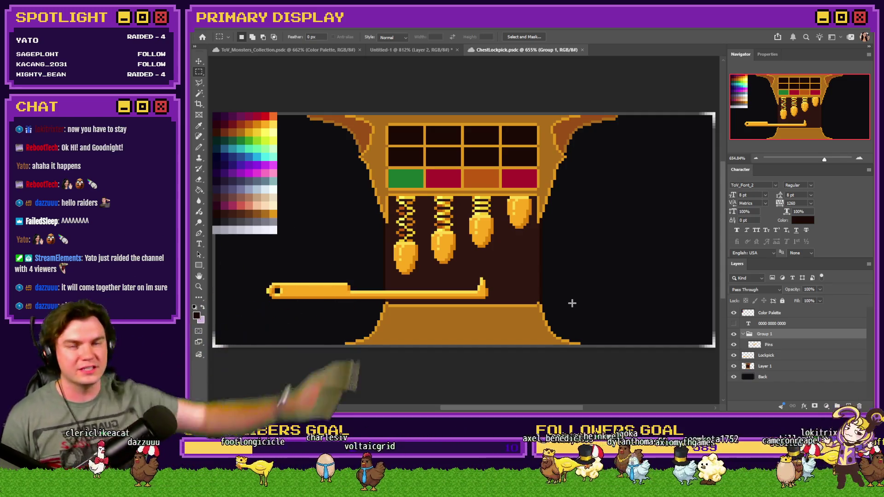
Switch to the Untitled-1 mockup and marquee the number grid and four vials to measure them
left_click(444, 48)
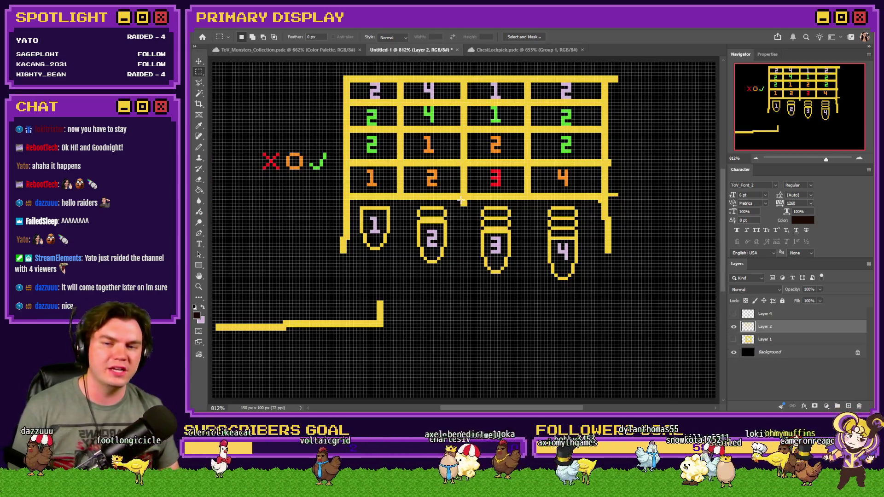
scroll(463, 203, "down", 1)
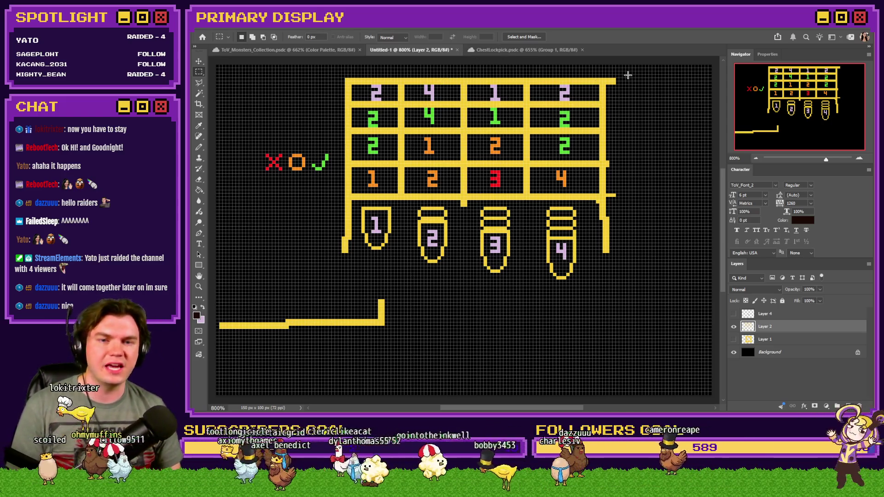
left_click_drag(628, 75, 344, 291)
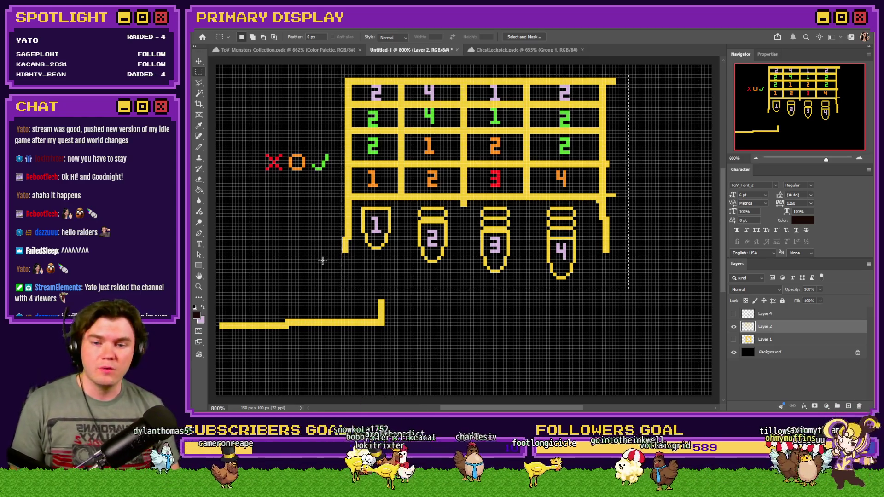
key("ctrl+d")
mouse_move(359, 208)
left_mouse_down()
mouse_move(561, 251)
mouse_move(604, 269)
mouse_move(593, 286)
left_mouse_up()
Return to ChestLockpick.psdc, turn on the pixel grid, and marquee the four spring pins to measure them
left_click(485, 50)
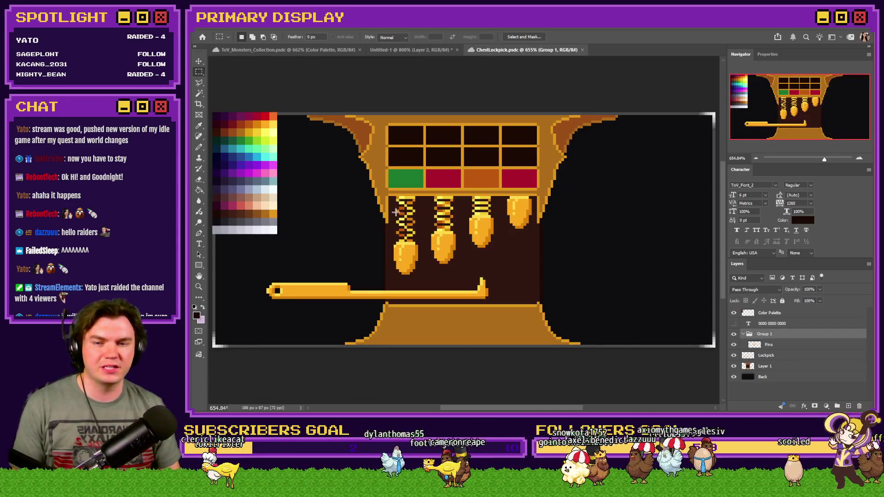
mouse_move(391, 199)
left_mouse_down()
mouse_move(545, 253)
mouse_move(551, 258)
mouse_move(532, 278)
left_mouse_up()
key("ctrl+d")
key("ctrl+h")
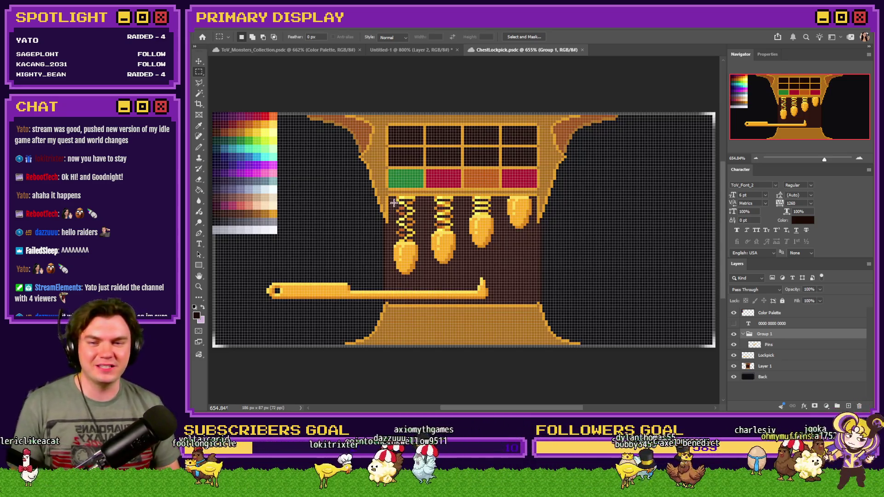
mouse_move(391, 197)
left_mouse_down()
mouse_move(527, 239)
mouse_move(552, 256)
mouse_move(533, 280)
left_mouse_up()
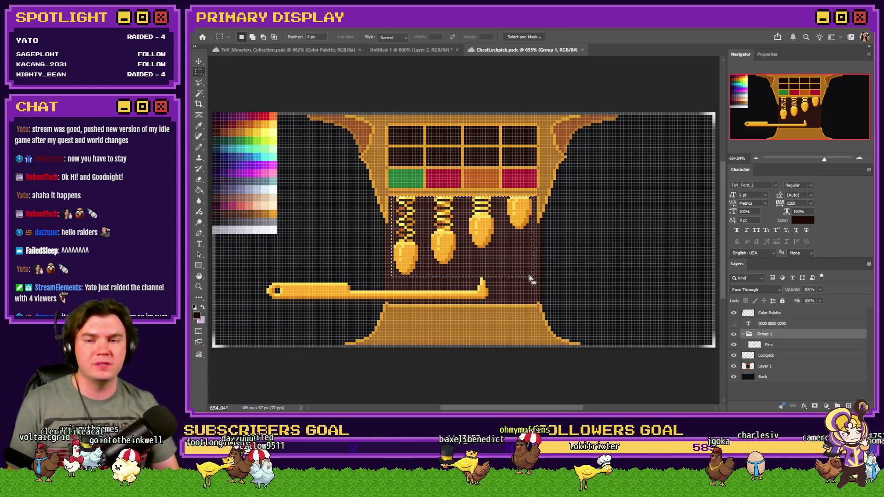
On Untitled-1, measure the top row of numbers and the bottom-row 1 digit
left_click(430, 49)
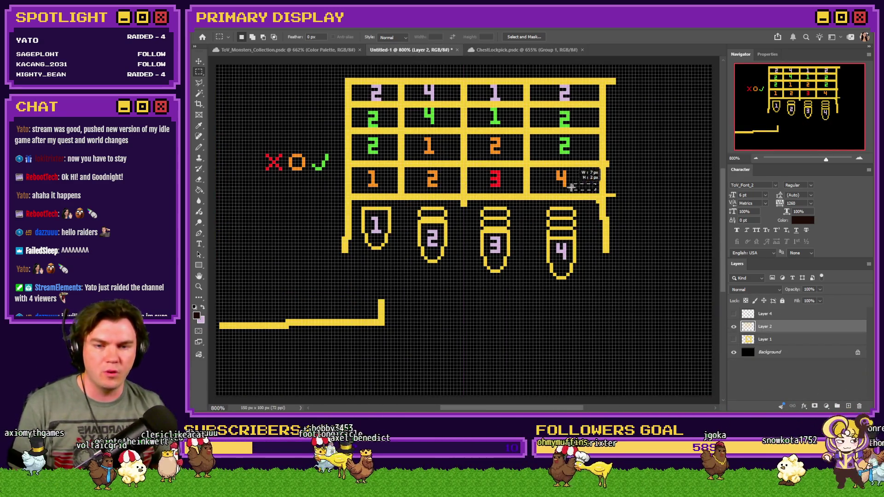
left_click_drag(597, 191, 570, 184)
mouse_move(365, 84)
left_mouse_down()
mouse_move(592, 87)
mouse_move(583, 101)
left_mouse_up()
left_click(555, 98)
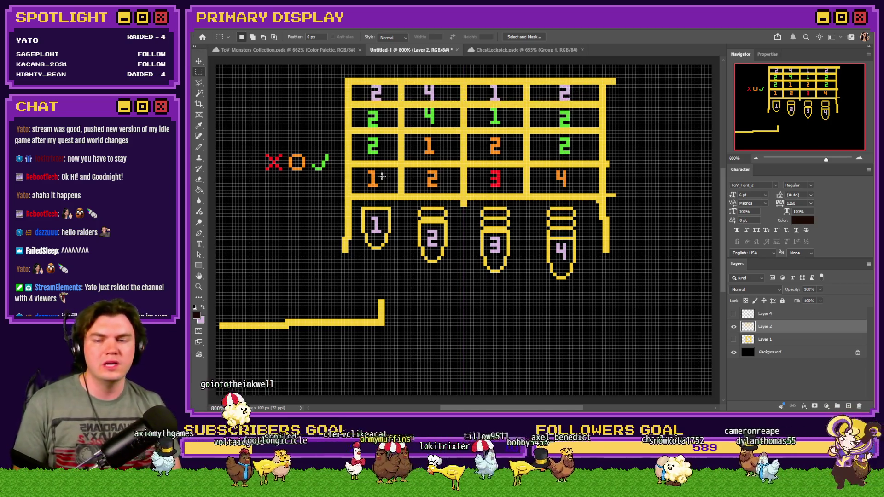
left_click_drag(362, 170, 382, 189)
Measure the vial's 1, the red 3, the green 2, row 3's width and the whole top row
left_click_drag(366, 216, 405, 253)
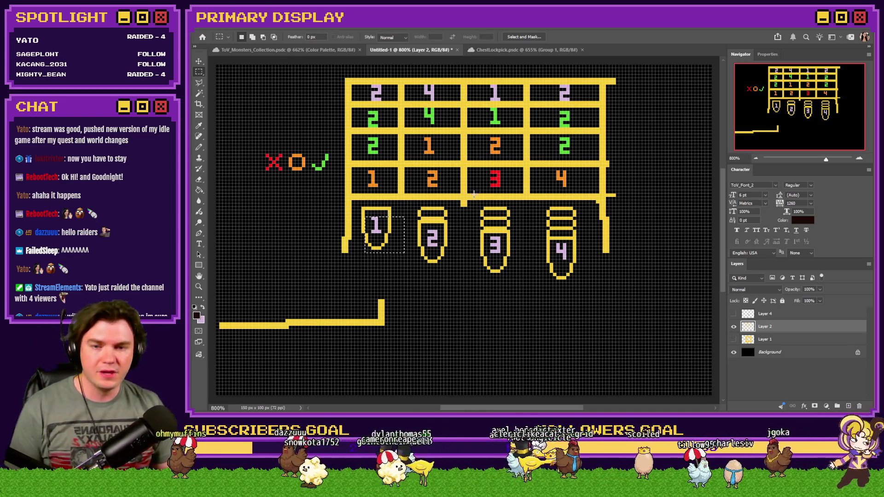
left_click_drag(480, 174, 505, 190)
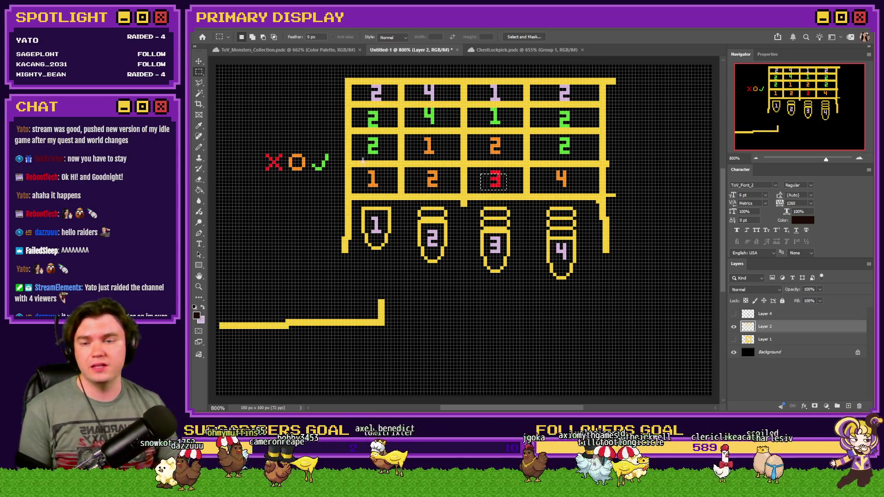
left_click_drag(365, 137, 379, 157)
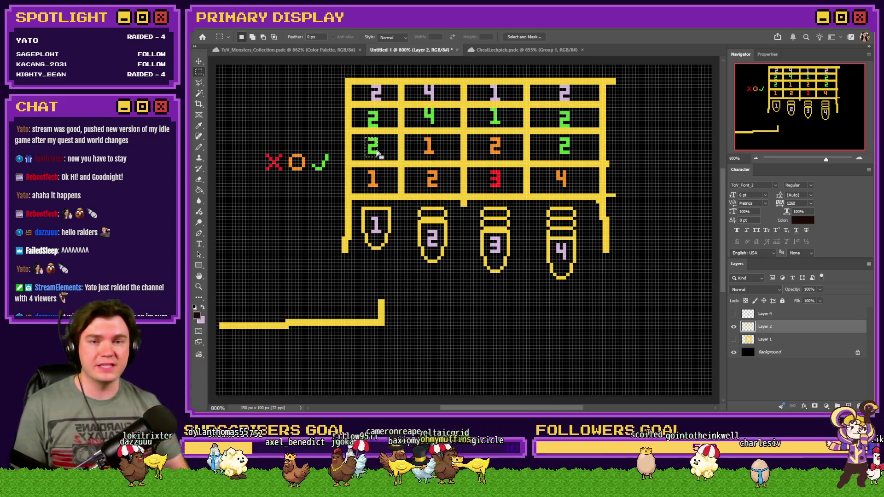
mouse_move(354, 138)
left_mouse_down()
mouse_move(589, 168)
mouse_move(588, 161)
left_mouse_up()
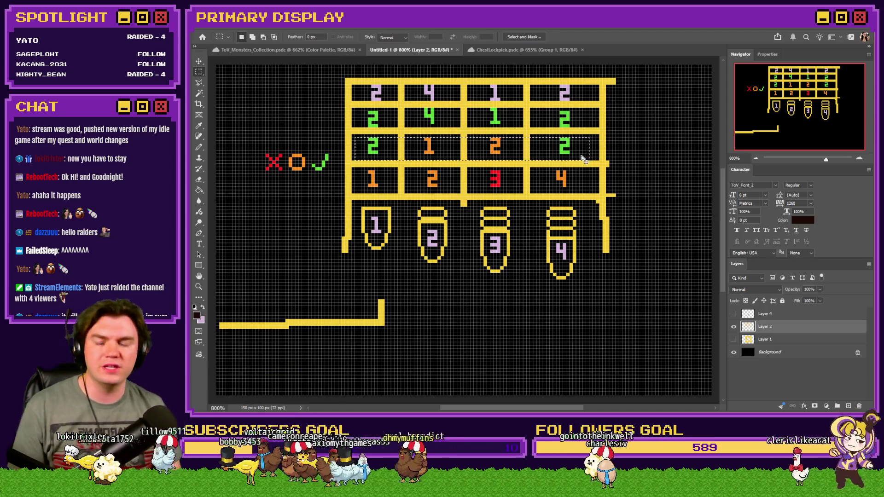
mouse_move(354, 109)
left_mouse_down()
mouse_move(416, 119)
mouse_move(607, 117)
mouse_move(592, 130)
left_mouse_up()
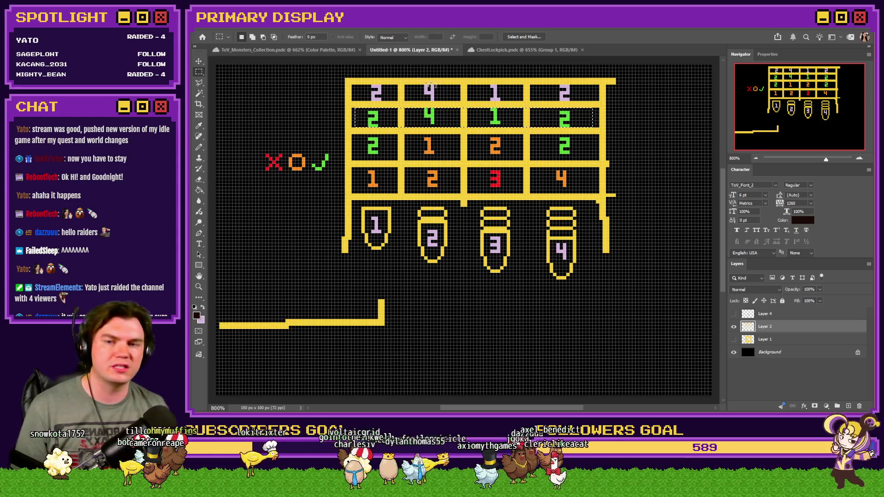
left_click(588, 98)
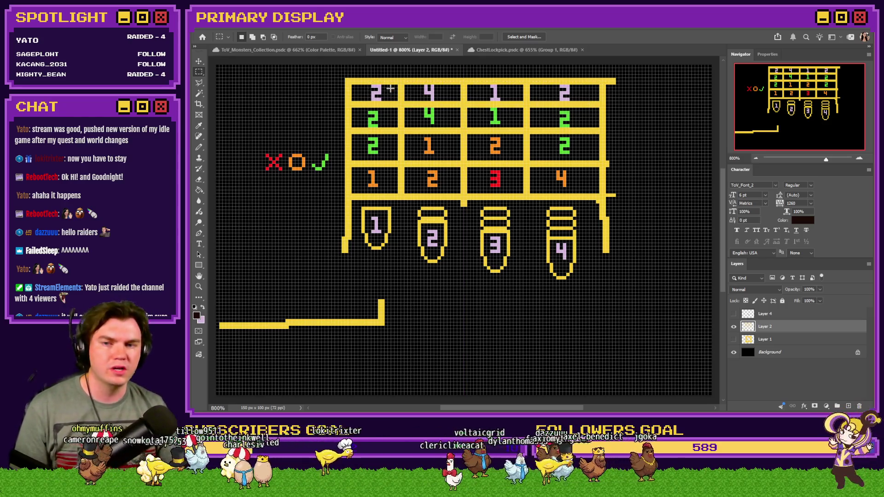
mouse_move(374, 86)
left_mouse_down()
mouse_move(593, 88)
mouse_move(572, 90)
mouse_move(575, 99)
left_mouse_up()
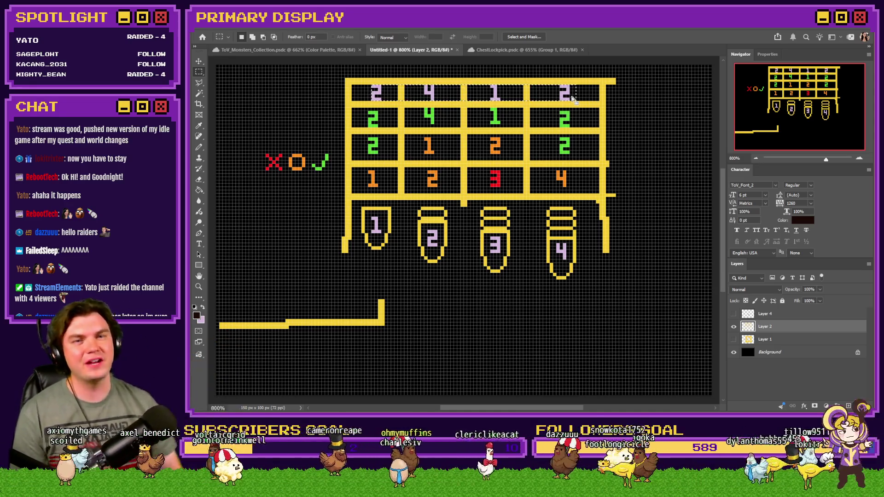
Back on ChestLockpick, flick the chest background on and off and turn on the white 0 digits
left_click(562, 48)
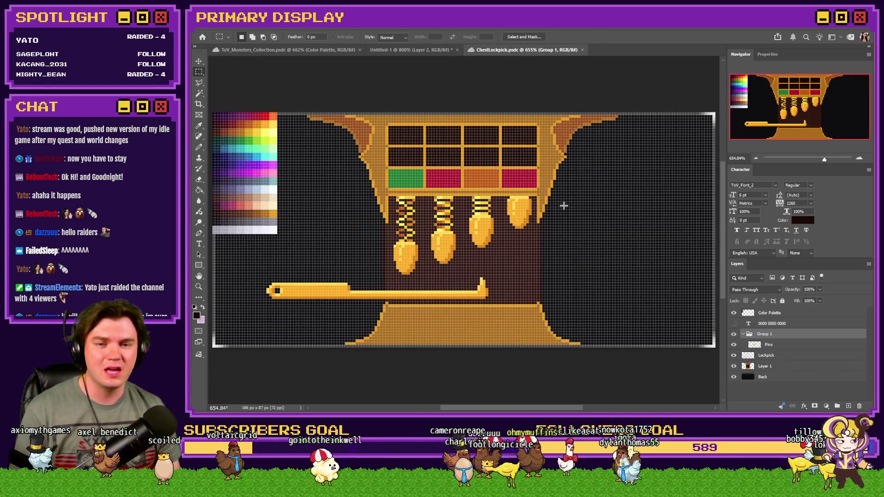
left_click(735, 366)
left_click(734, 366)
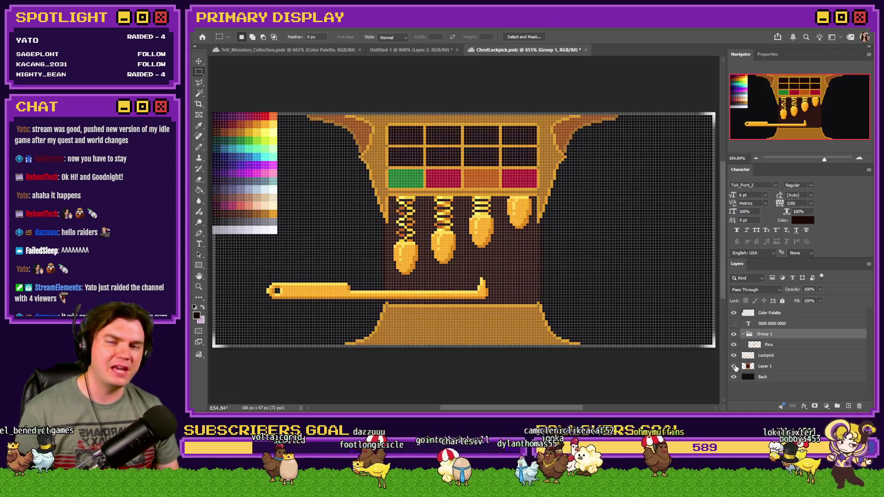
left_click(734, 366)
left_click(734, 366)
left_click(734, 366)
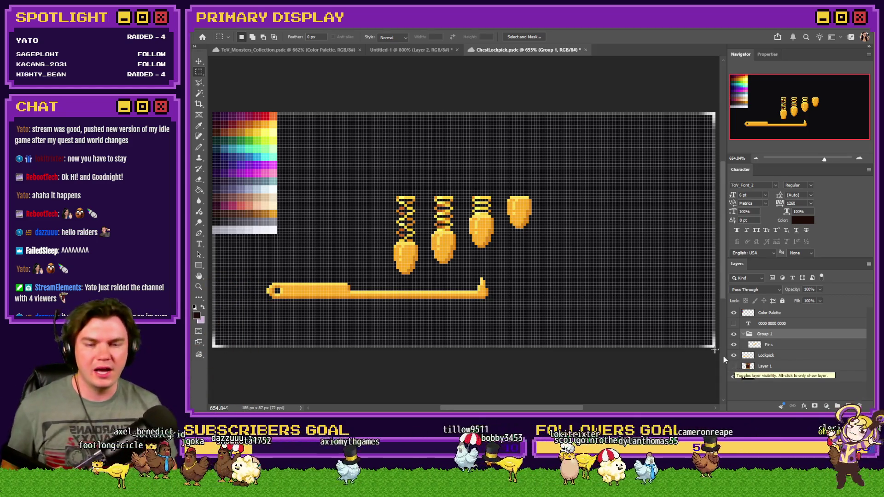
left_click_drag(564, 186, 251, 320)
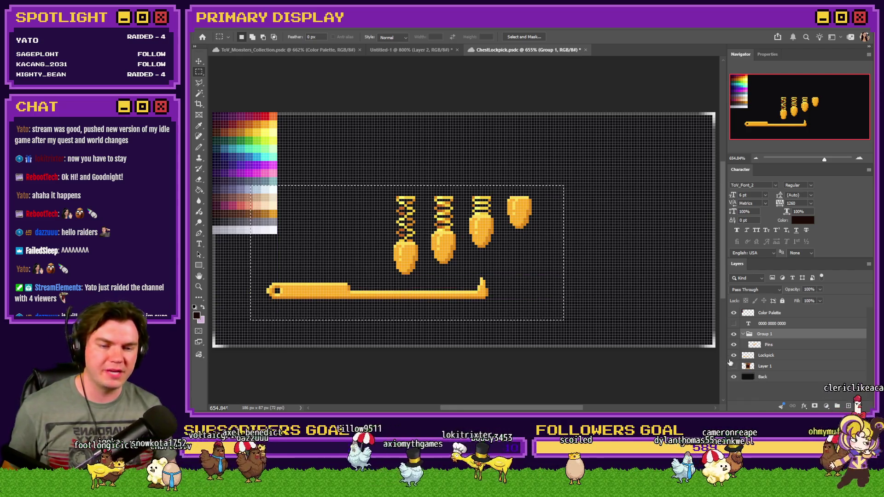
left_click_drag(734, 367, 735, 323)
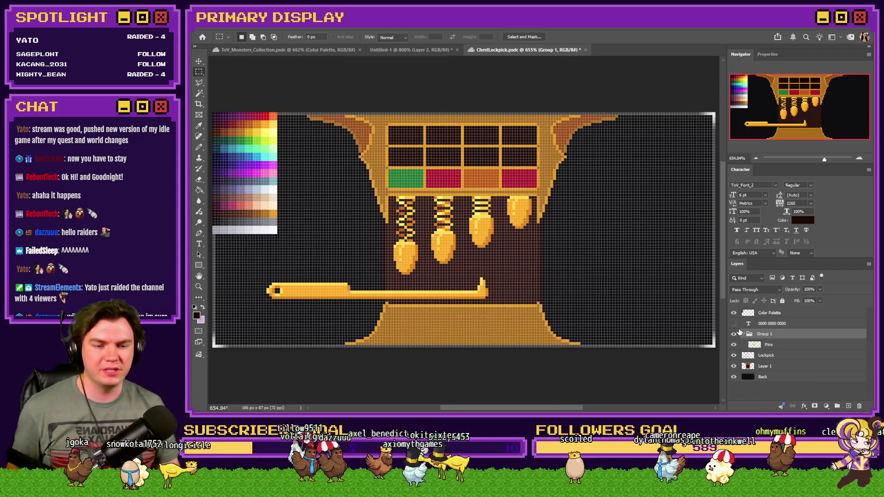
left_click(734, 366)
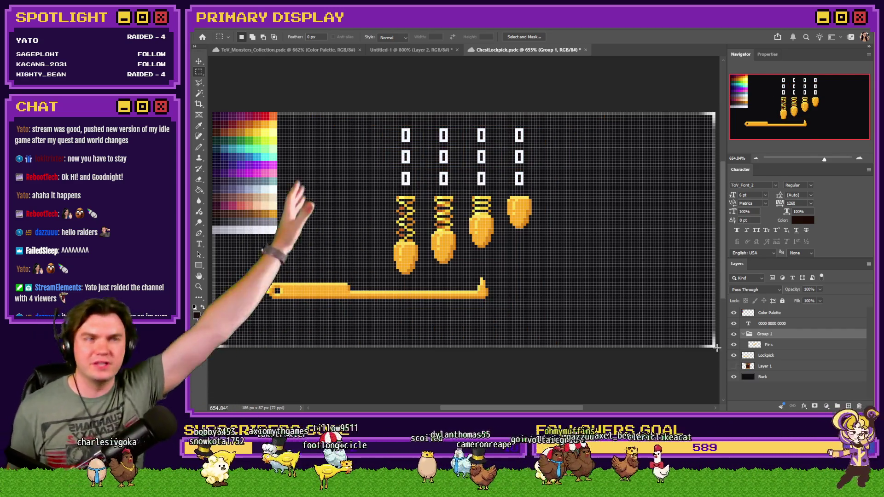
left_click(735, 366)
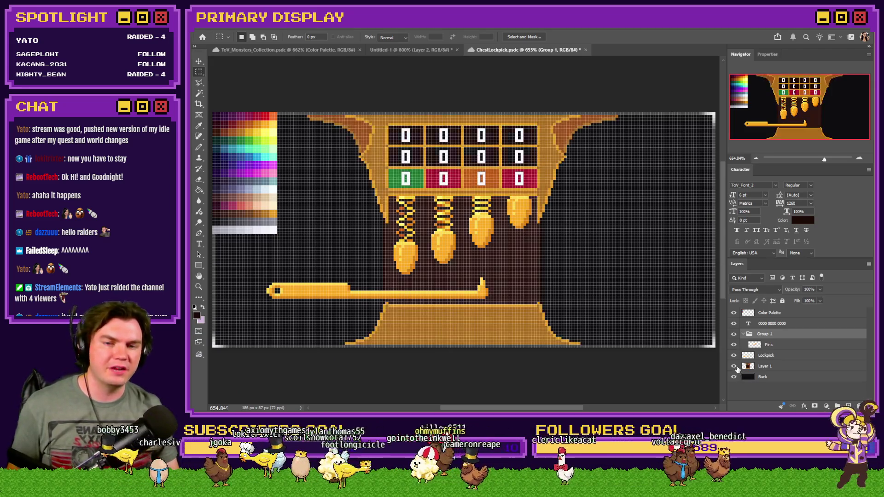